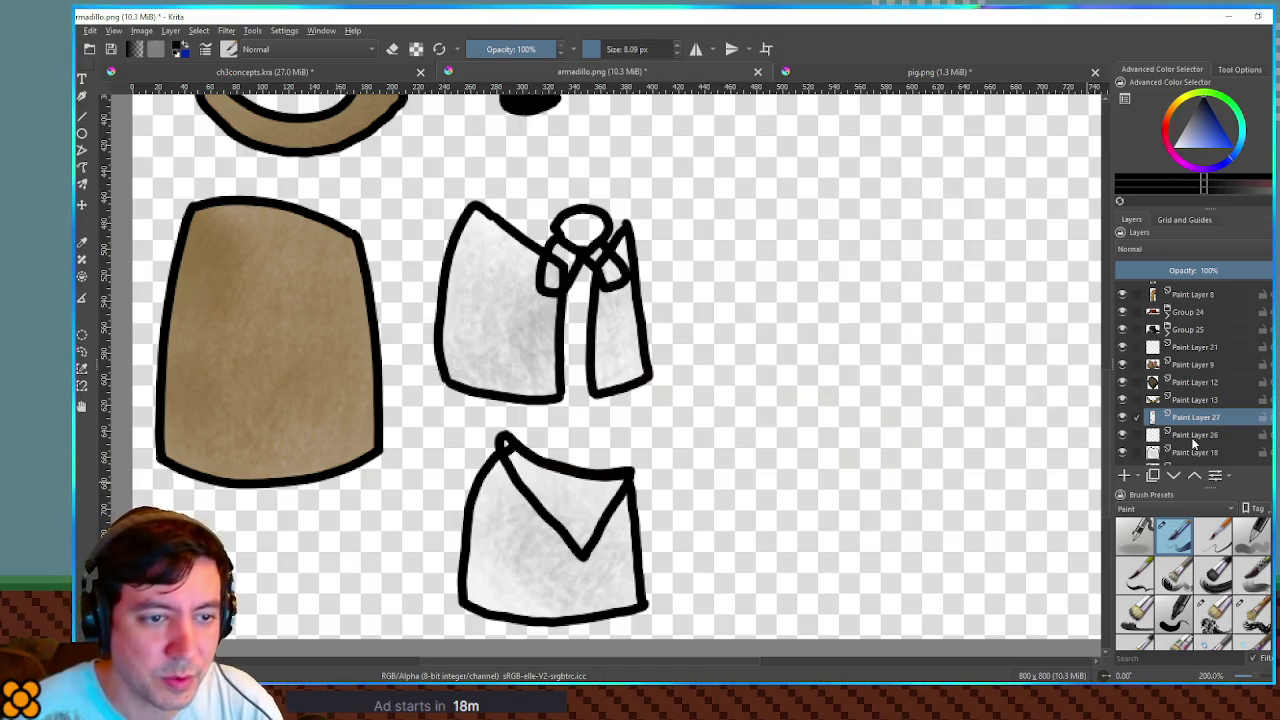
Paint faint 12% opacity soft-brush shading over the bow and V collar on Paint Layer 26, then deselect.
scroll(1193, 443, up, 1)
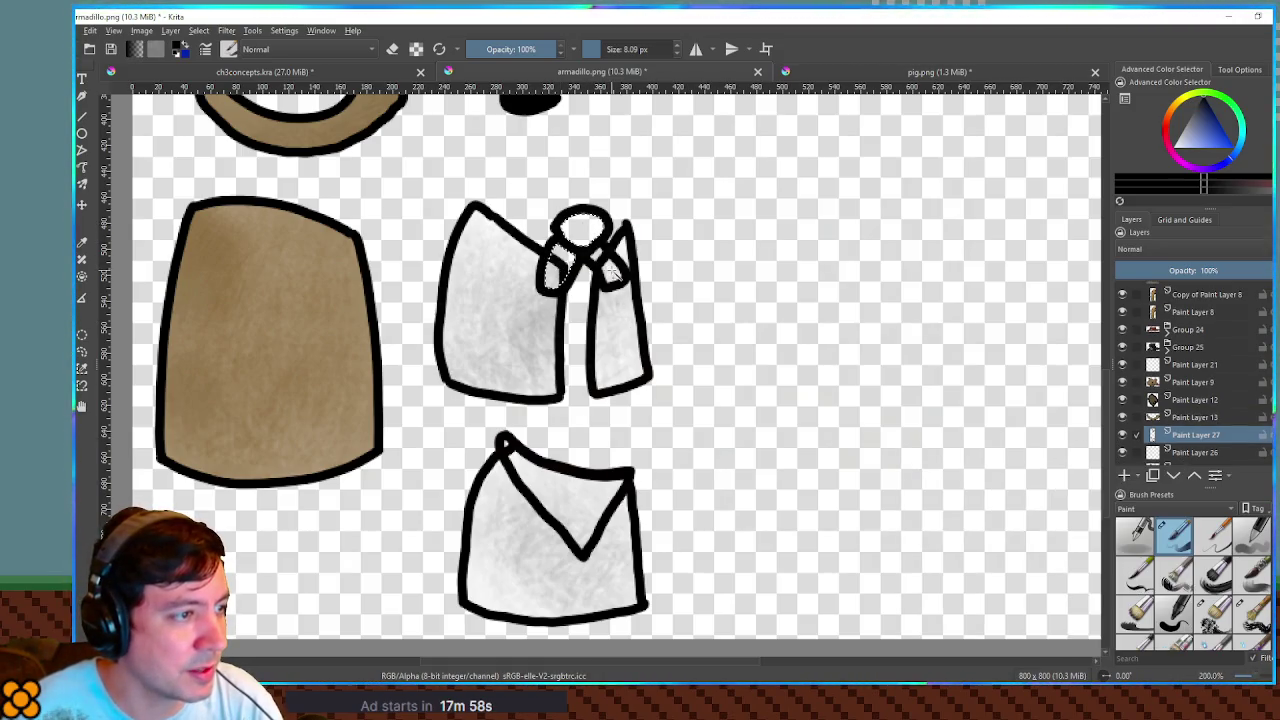
ctrl+click(1200, 443)
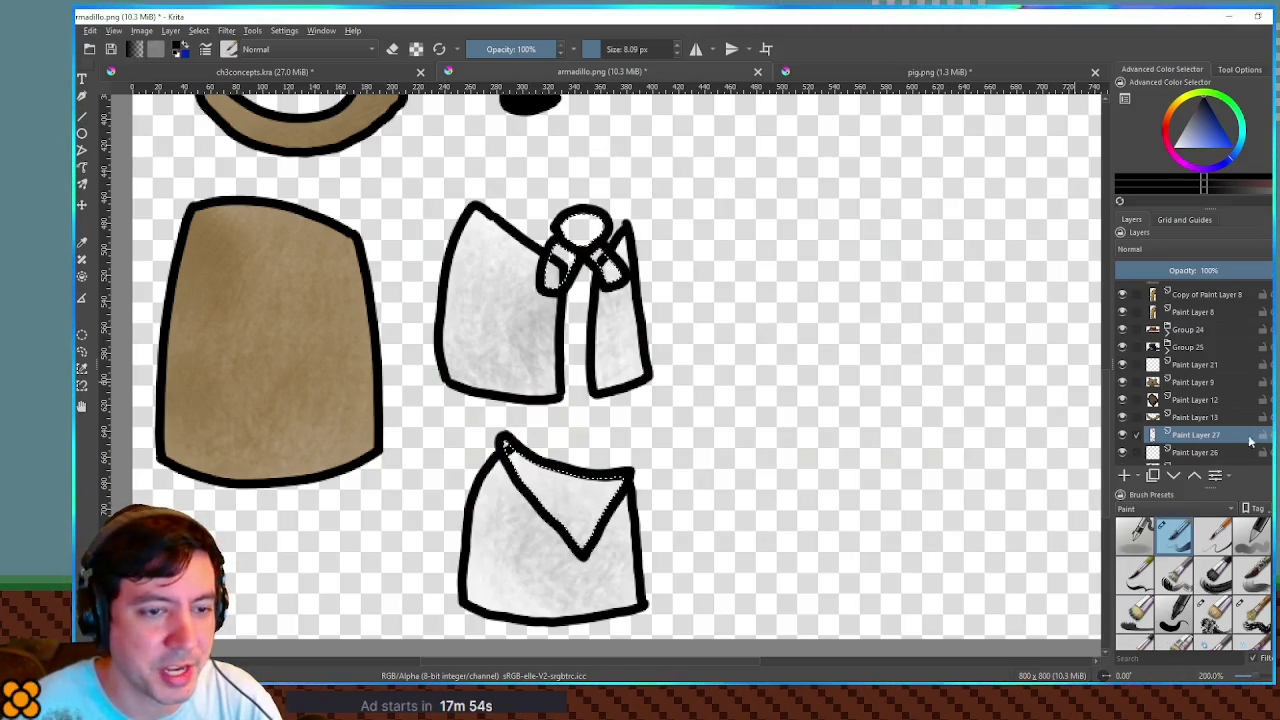
click(1190, 454)
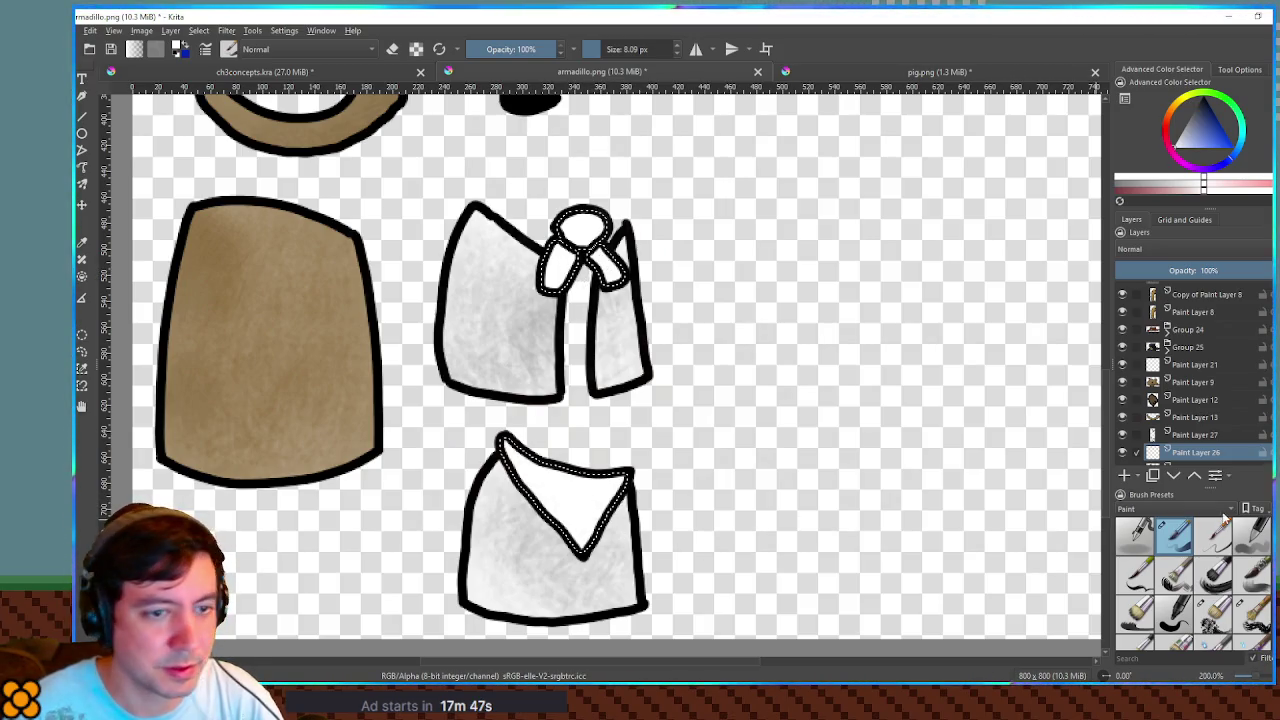
click(1213, 610)
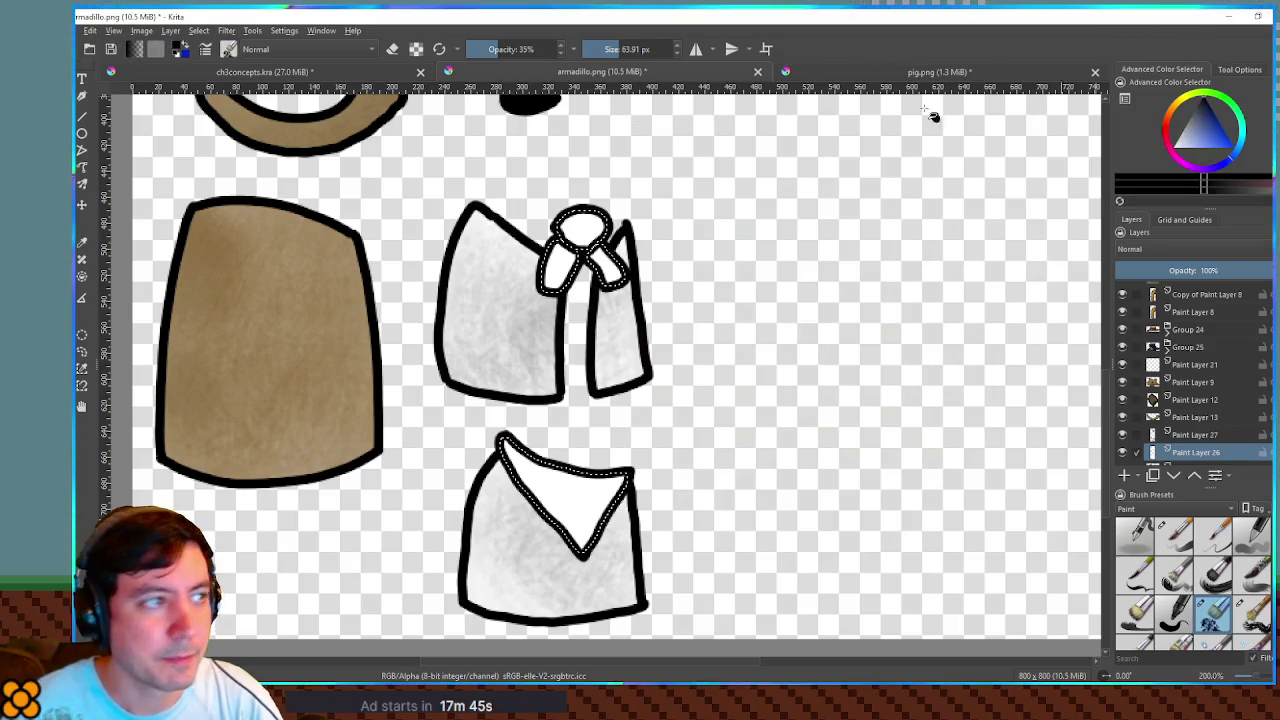
click(477, 48)
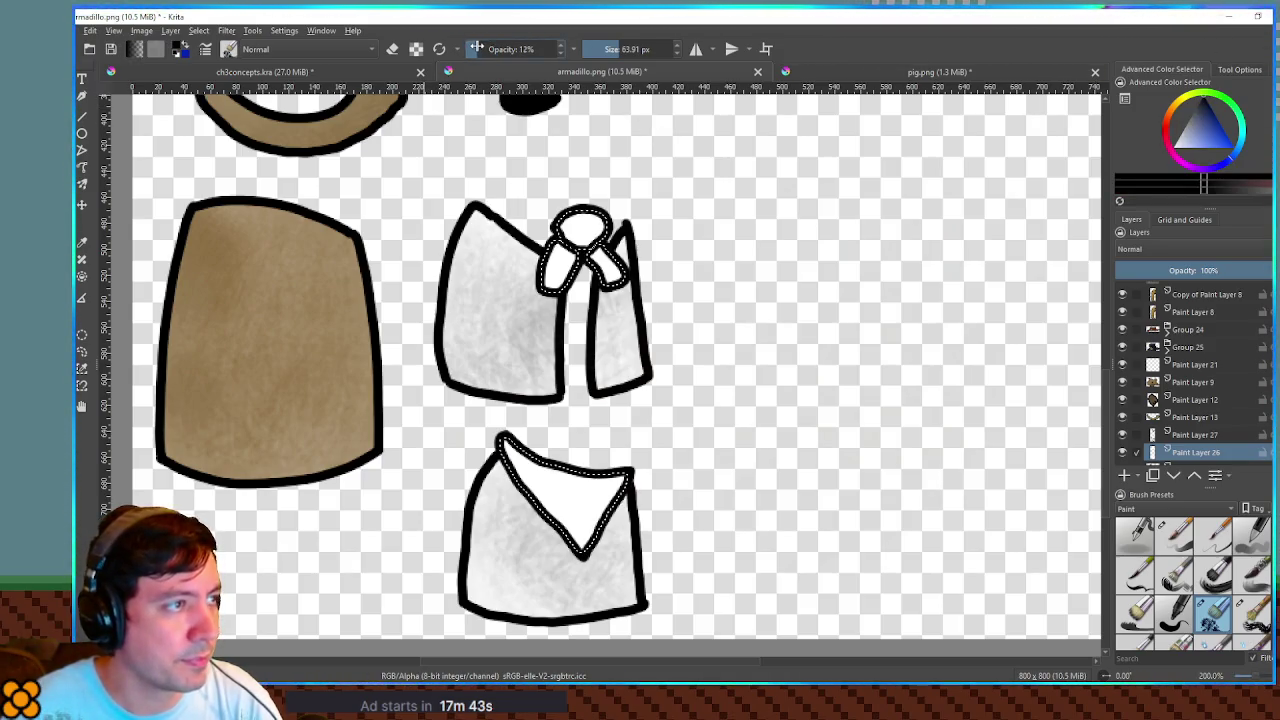
mouse_move(598, 214)
mouse_down()
mouse_move(626, 232)
mouse_move(590, 256)
mouse_move(618, 214)
mouse_up()
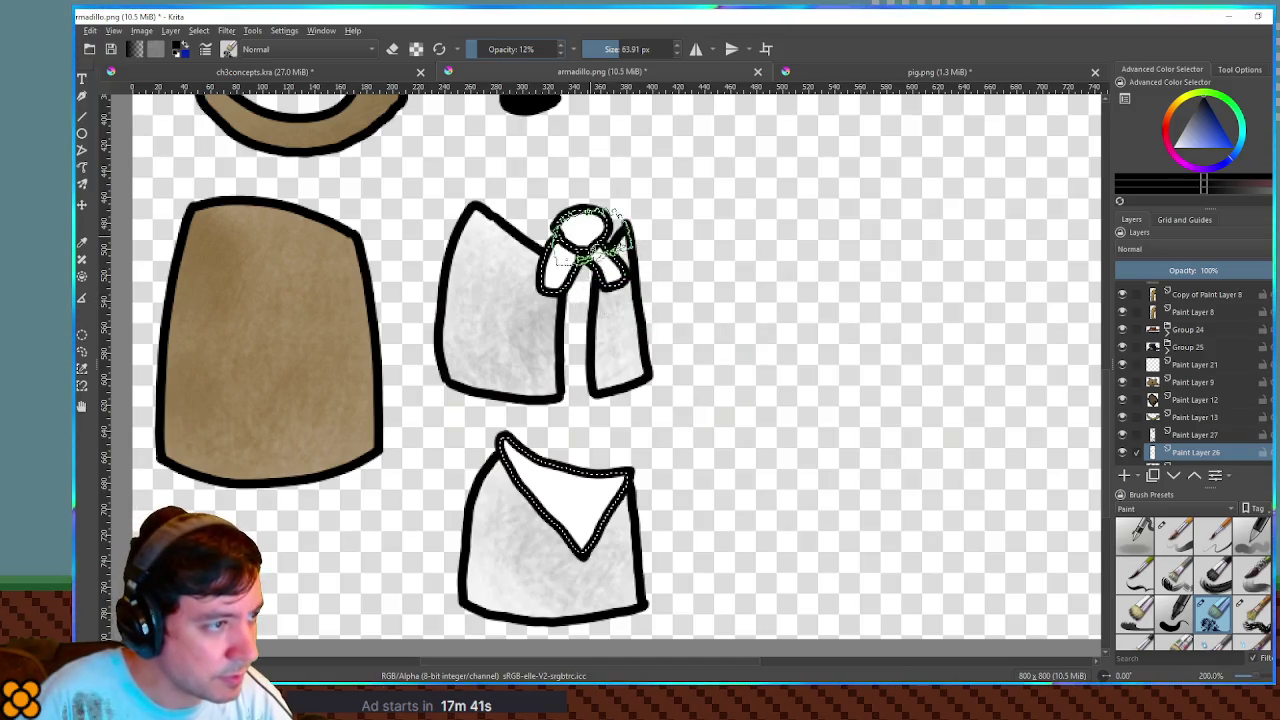
drag(528, 500, 600, 530)
key(ctrl+shift+a)
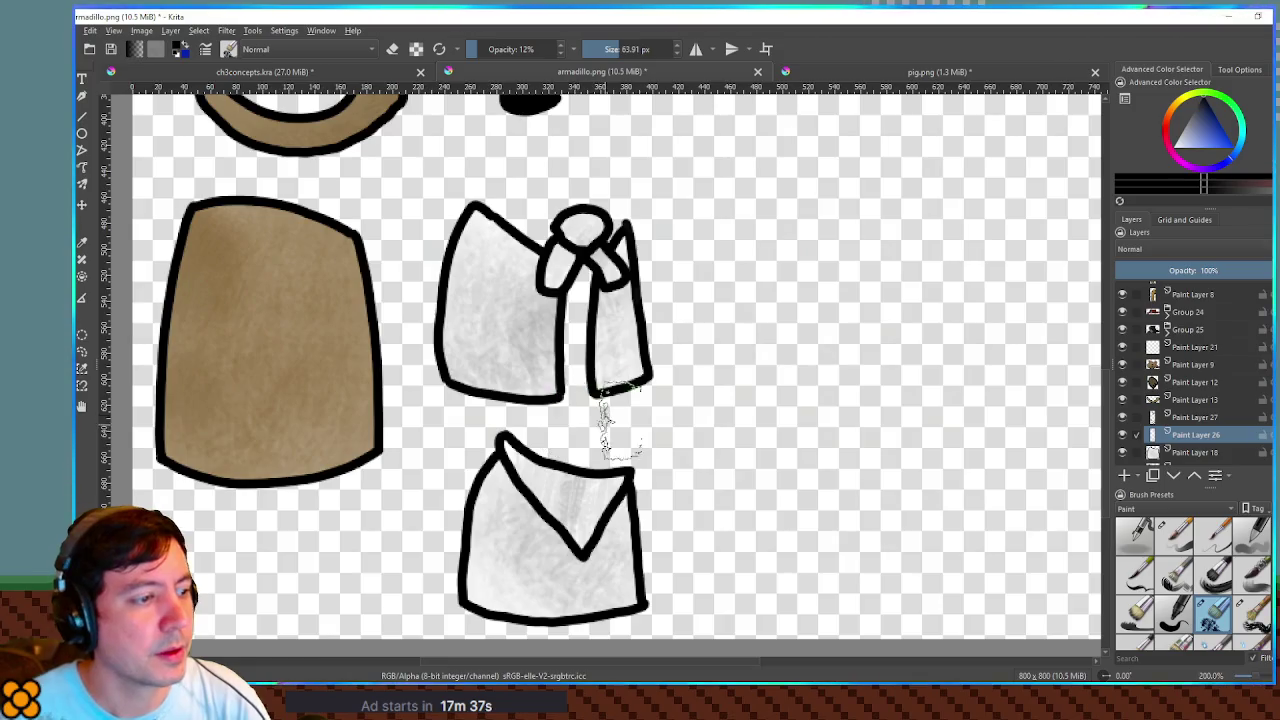
Nudge the bow and V-collar line art on Paint Layers 27 and 26 to the right.
key(minus)
click(1190, 418)
key(t)
key(Right)
key(Right)
key(Right)
key(Right)
key(Right)
key(Right)
key(Right)
key(Right)
key(Right)
key(alt+Tab)
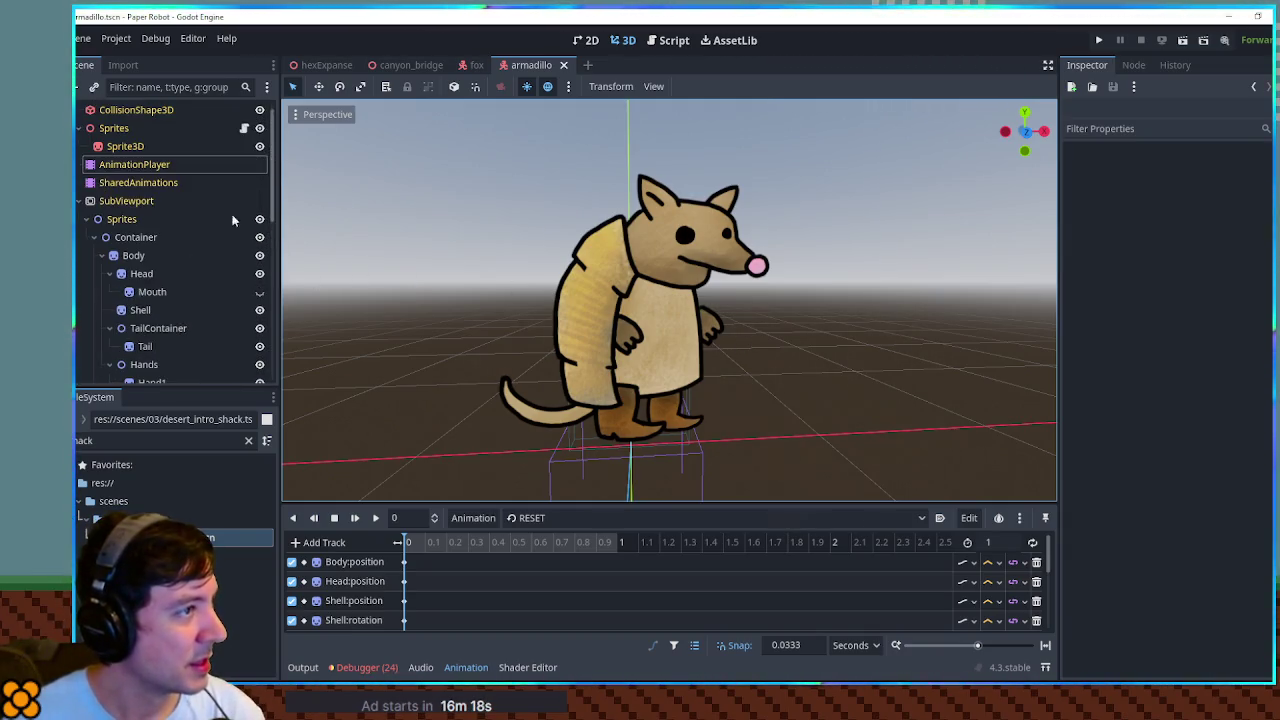
Switch Godot's scene view to the 2D workspace.
click(594, 52)
Collapse the Head, TailContainer and Hands branches under Body in the scene tree.
scroll(800, 277, up, 10)
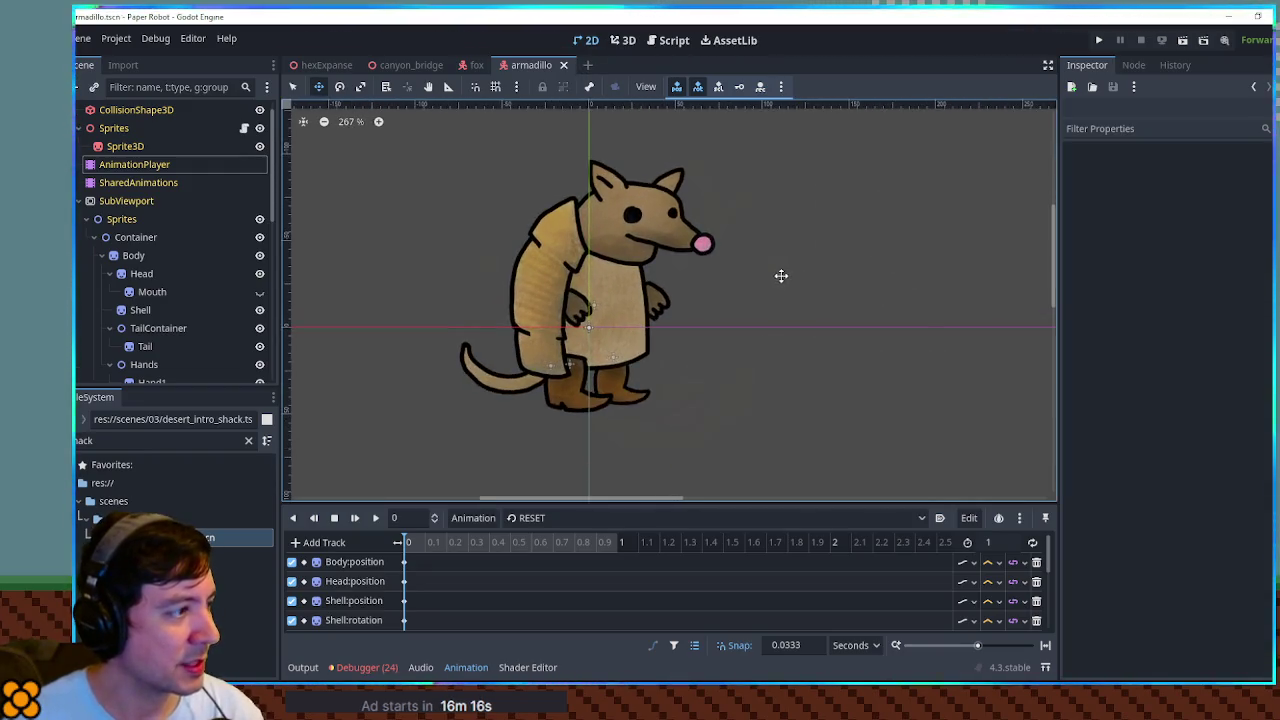
click(125, 260)
click(110, 273)
click(140, 291)
click(109, 310)
click(109, 328)
click(138, 256)
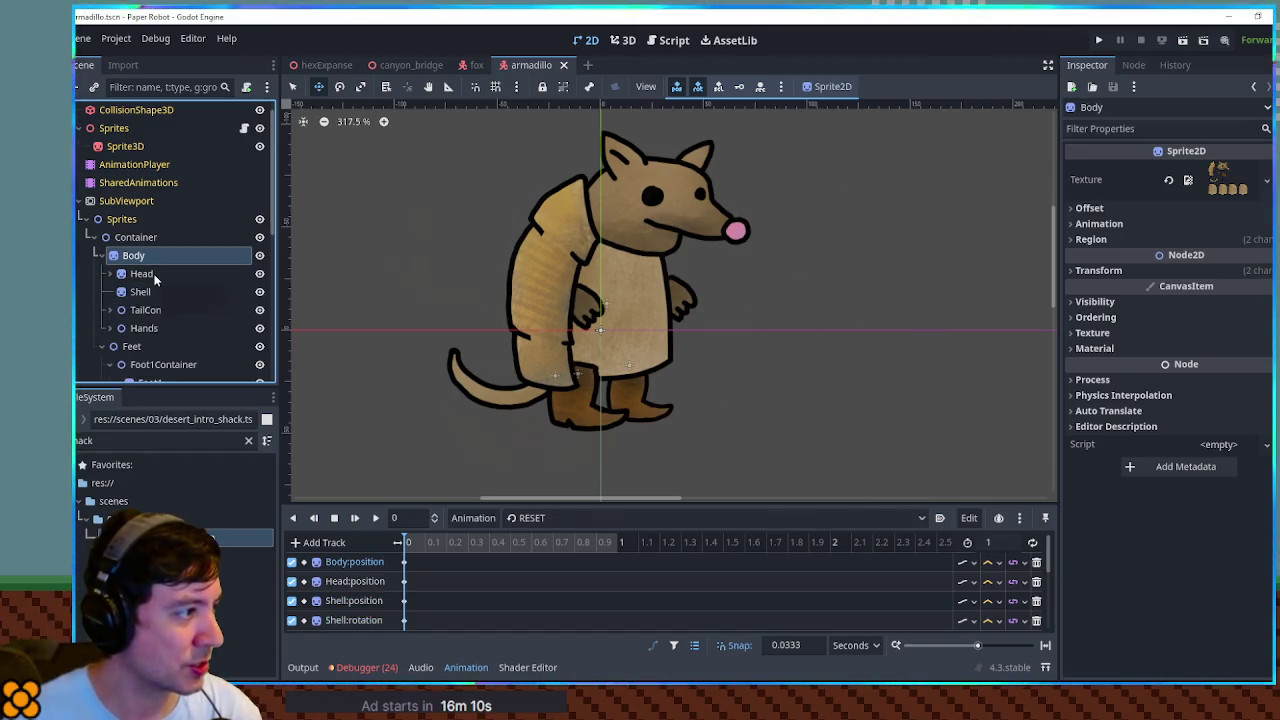
key(ctrl+a)
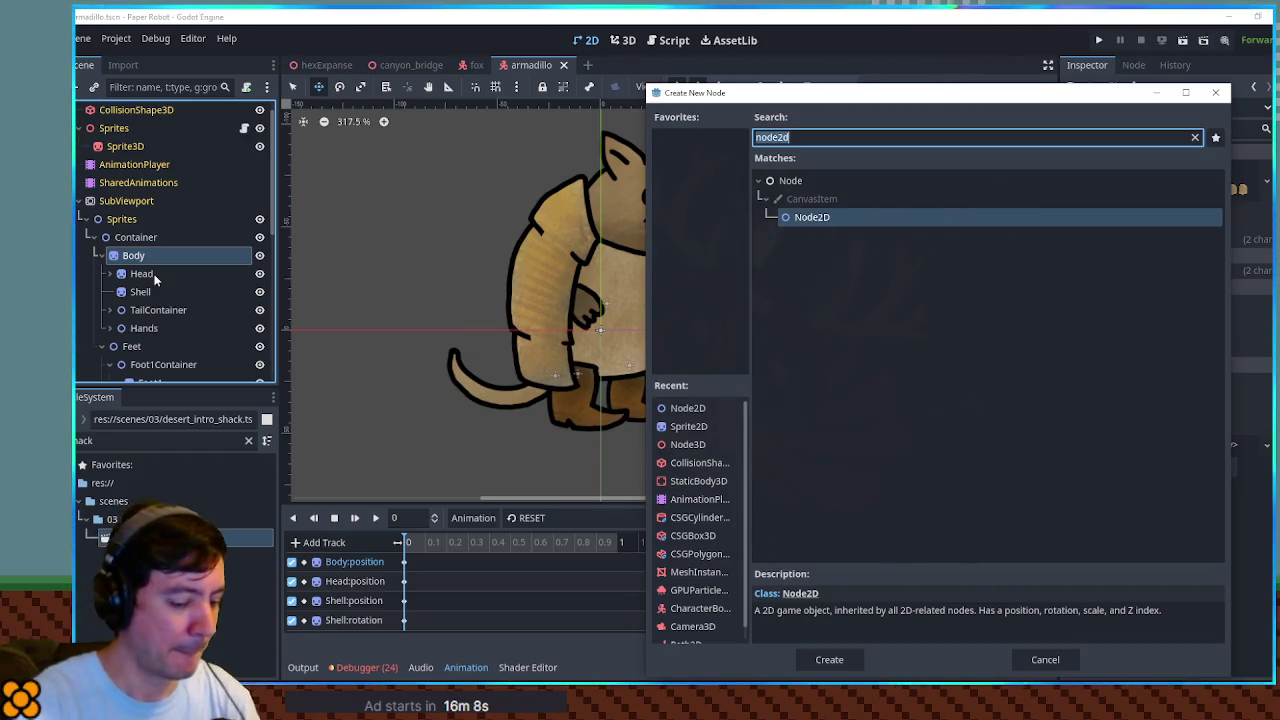
key(Escape)
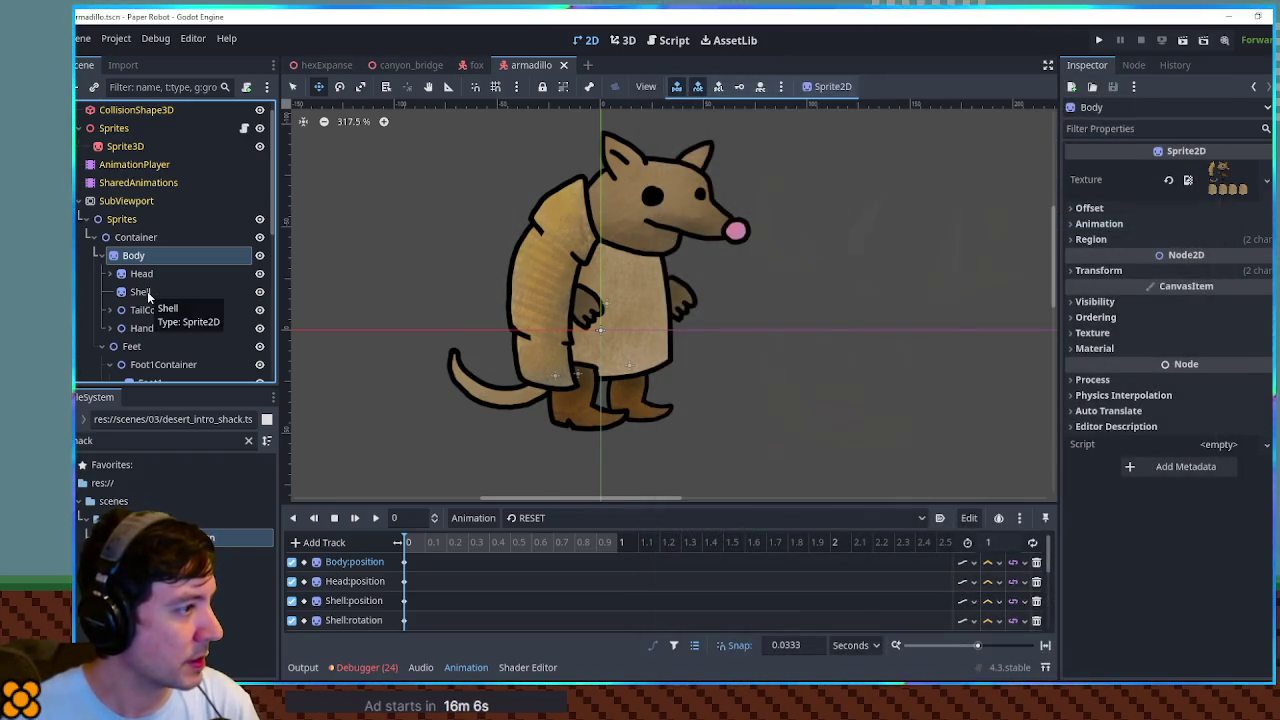
Duplicate Shell, move the copy above Head under Body, and rename it Shirt.
click(147, 291)
key(ctrl+d)
drag(166, 309, 140, 272)
double_click(138, 273)
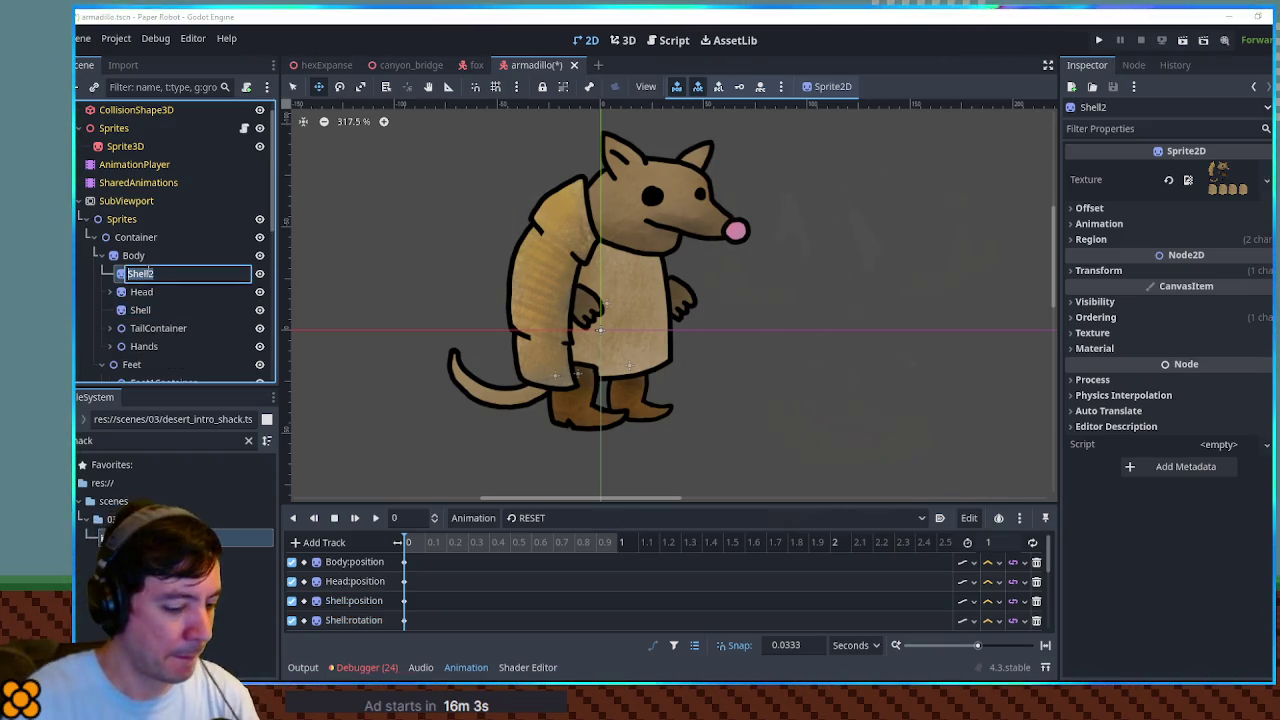
text(Shirt)
key(Return)
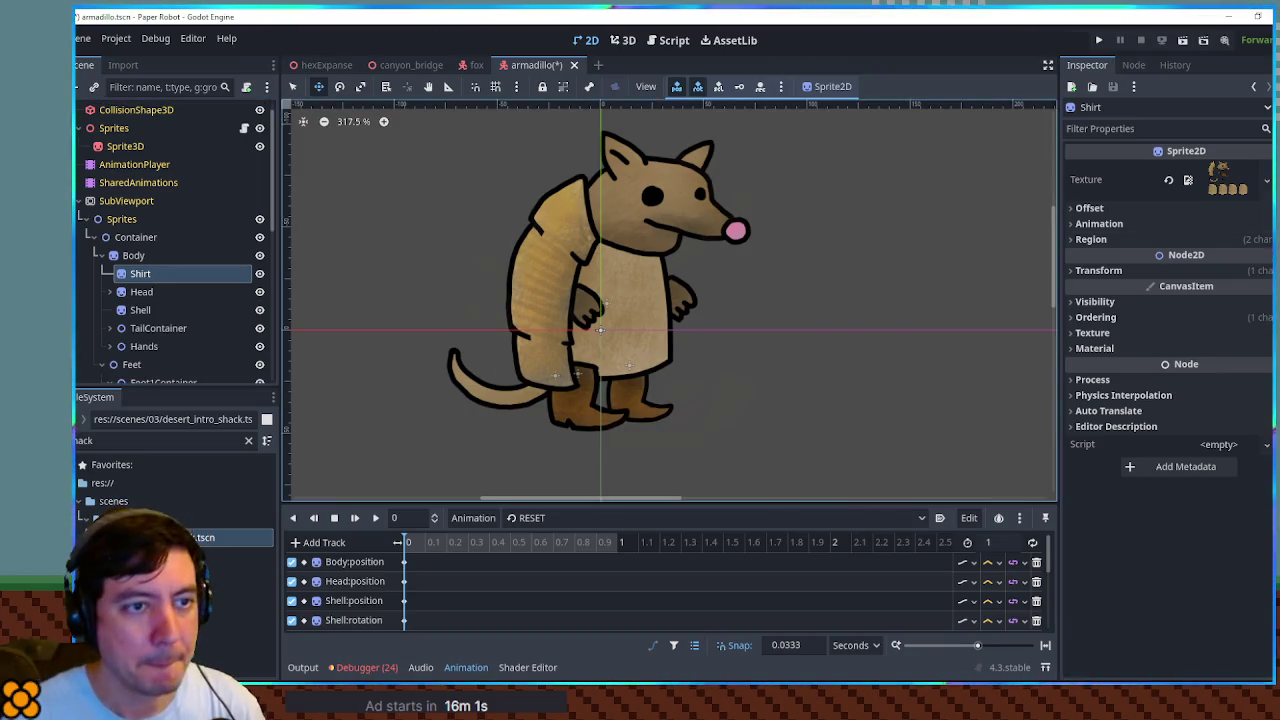
Check Shirt's texture region and filter the FileSystem to the armadillo folder.
click(1220, 240)
click(1189, 339)
key(Escape)
double_click(130, 448)
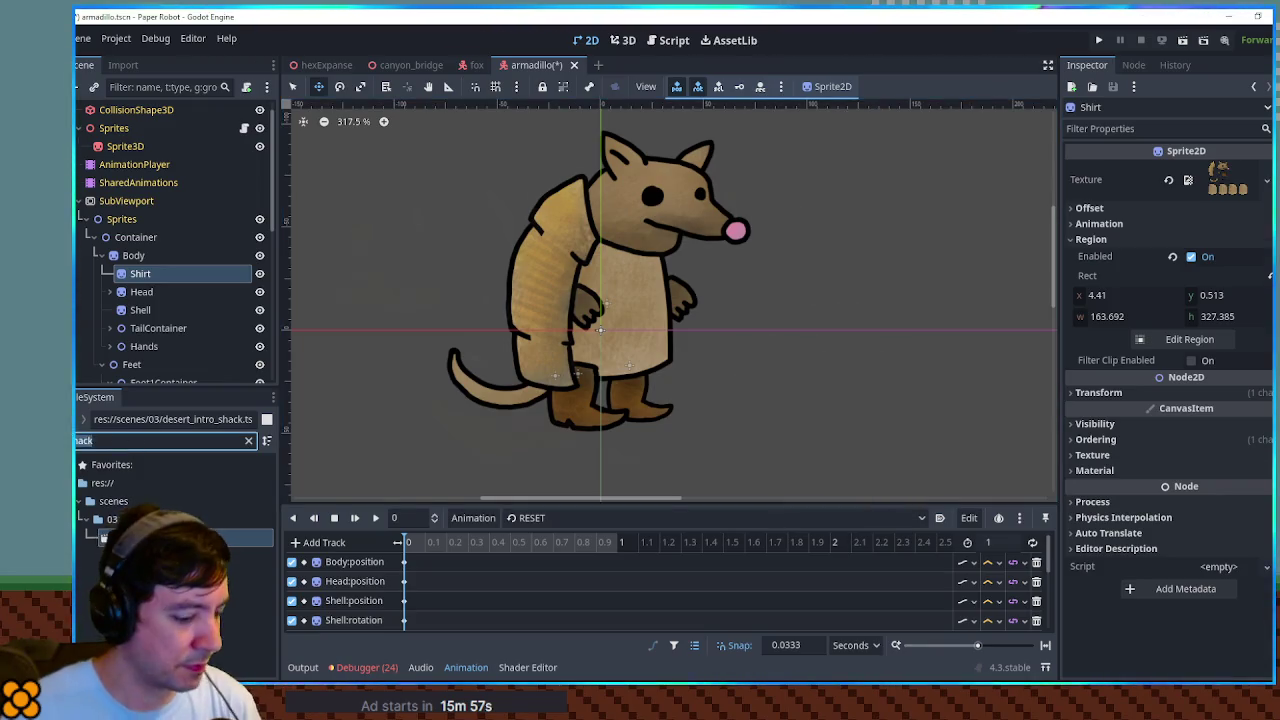
text(armad)
click(130, 537)
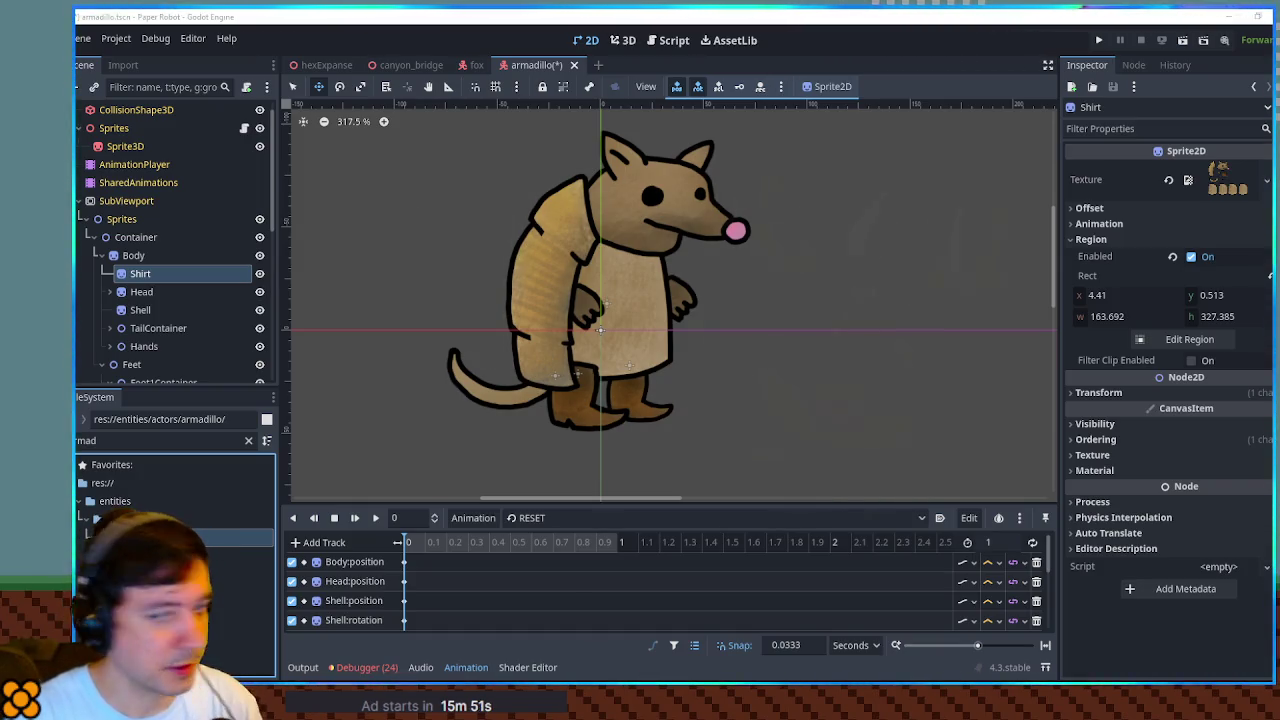
Set Shirt's texture region to frame the lower white shirt piece.
click(1192, 339)
scroll(628, 360, up, 3)
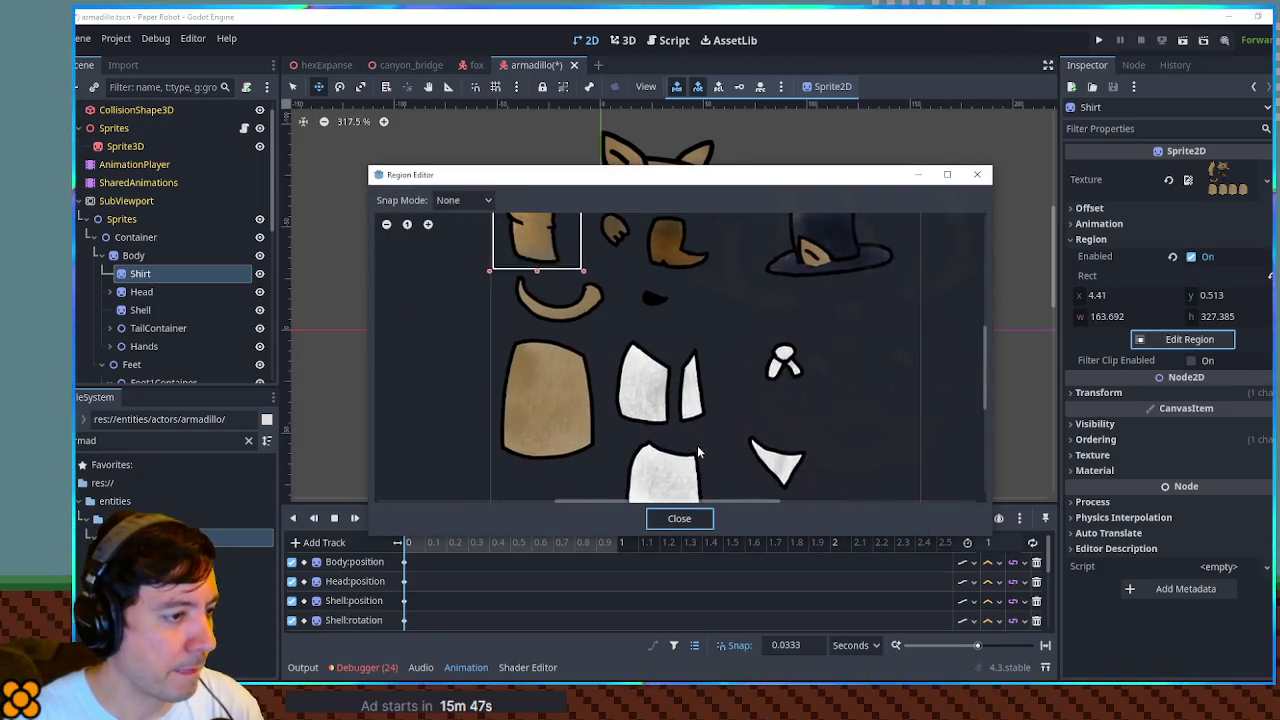
drag(567, 340, 669, 432)
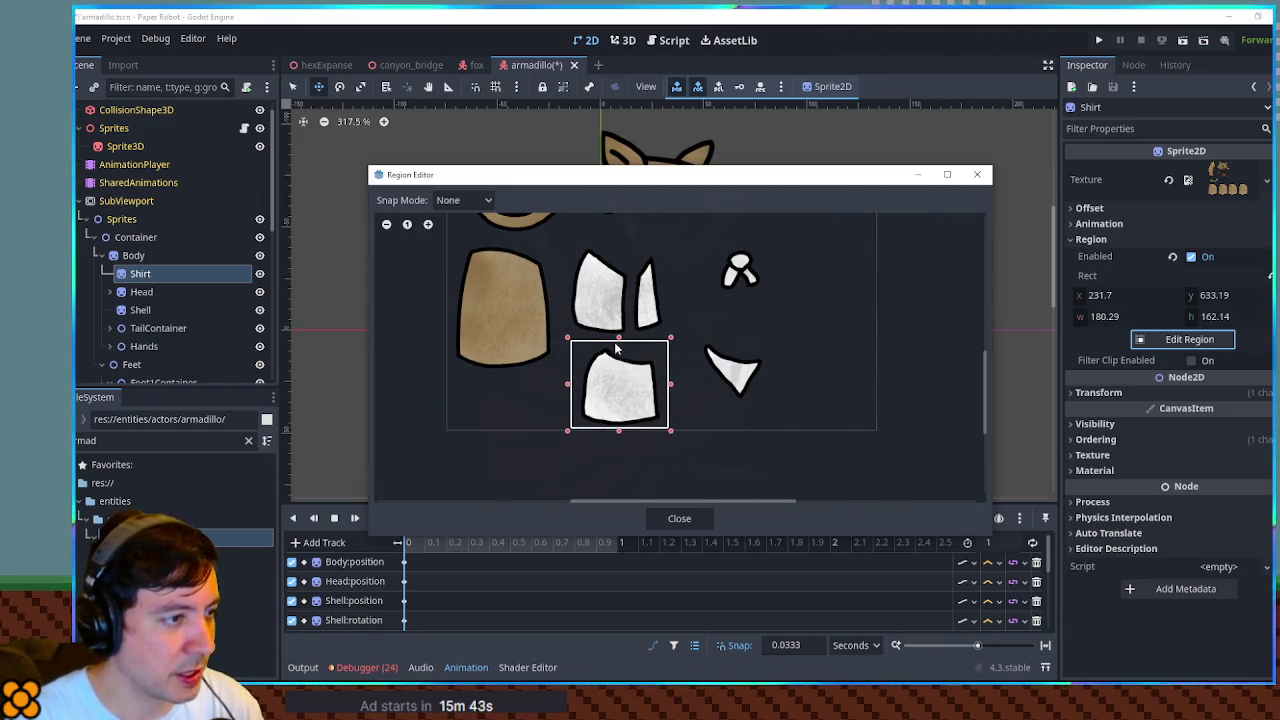
drag(620, 342, 620, 348)
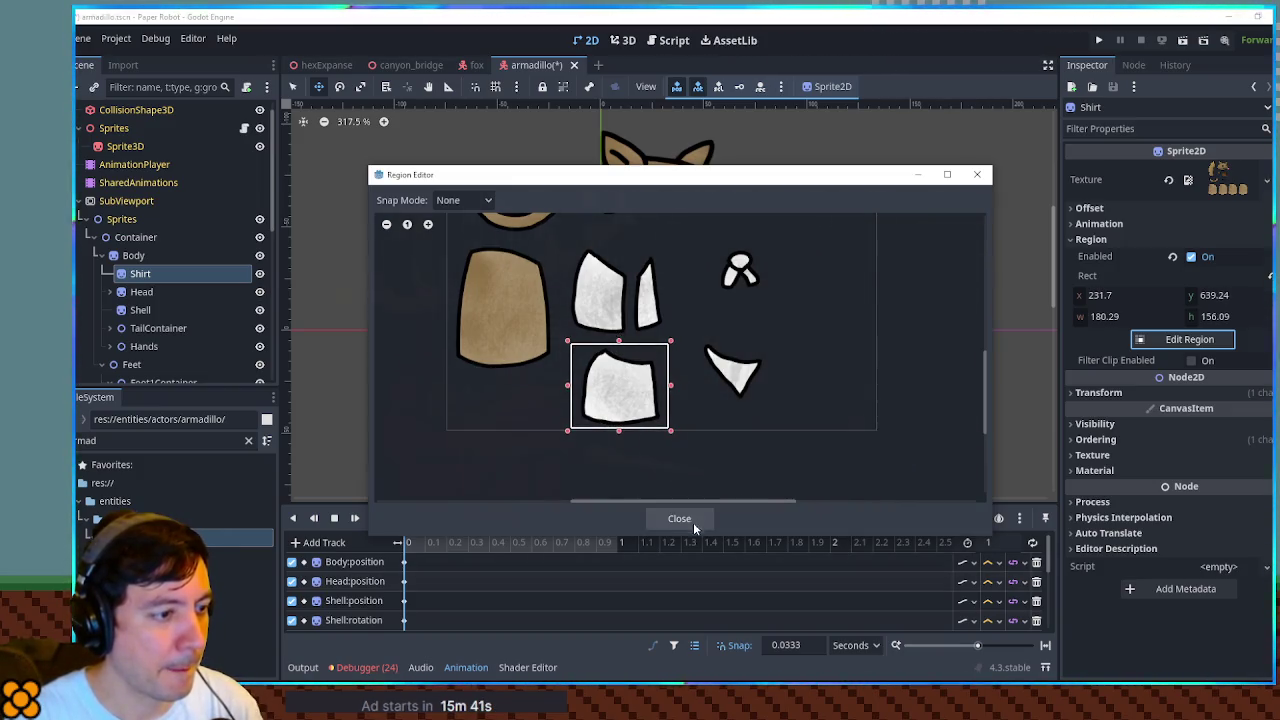
click(696, 520)
scroll(648, 347, up, 1)
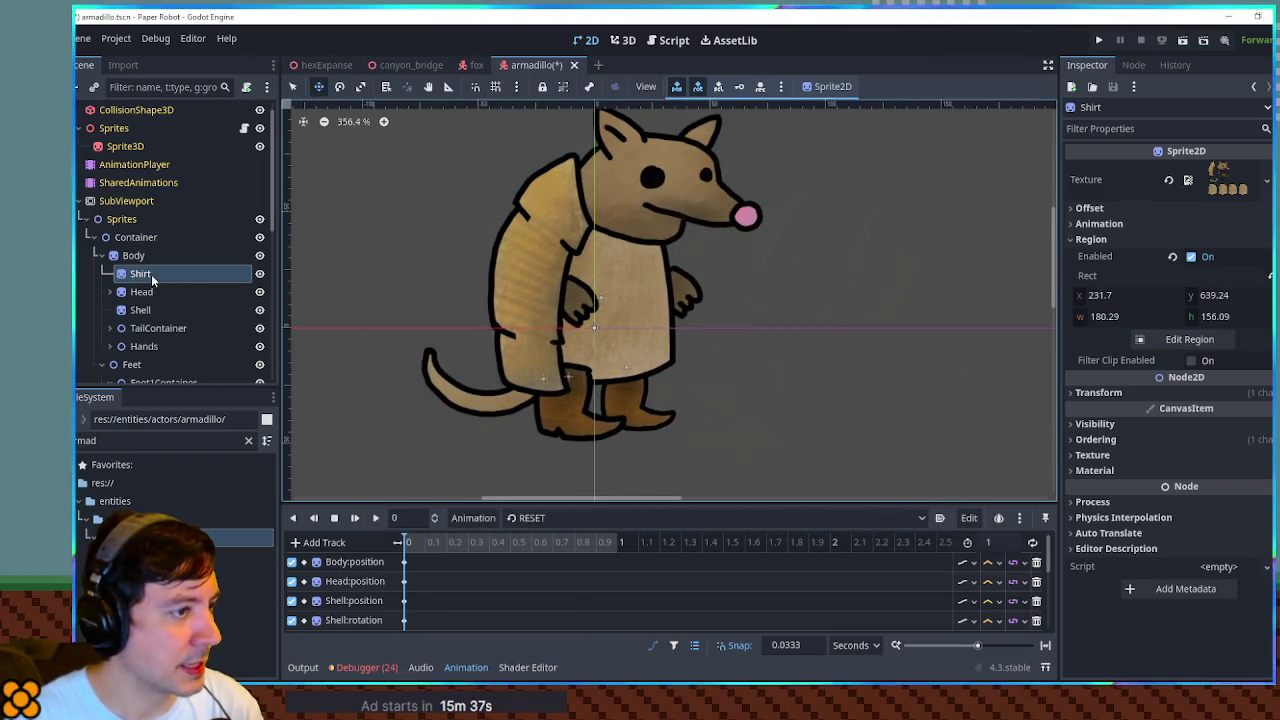
Lower Shirt's Z Index from 1 to 0.
click(1120, 439)
click(1268, 460)
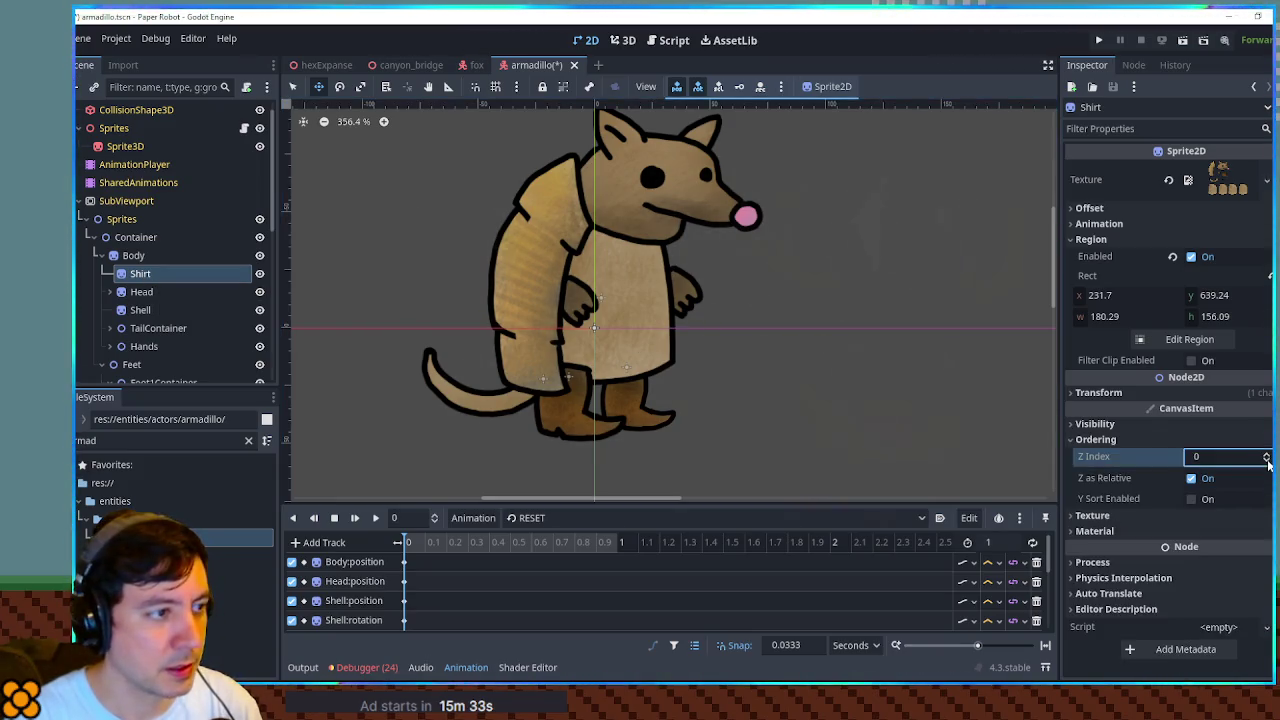
scroll(800, 325, down, 5)
scroll(800, 325, down, 2)
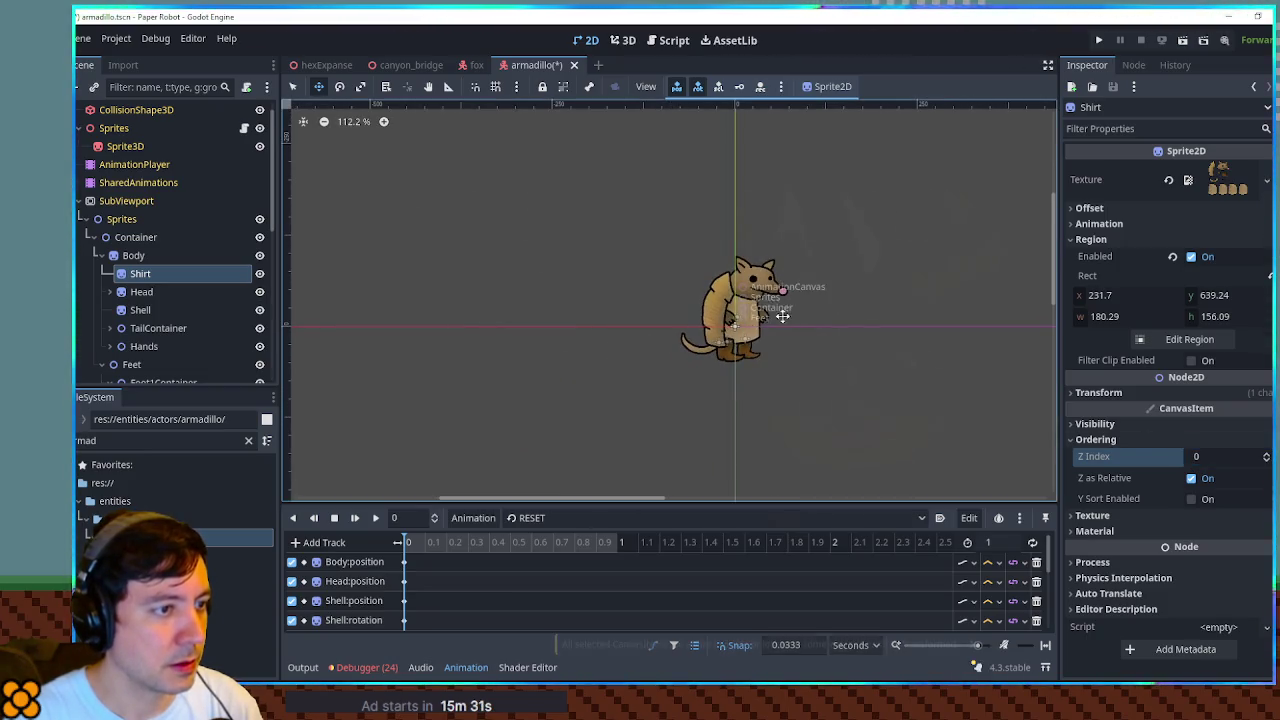
click(777, 290)
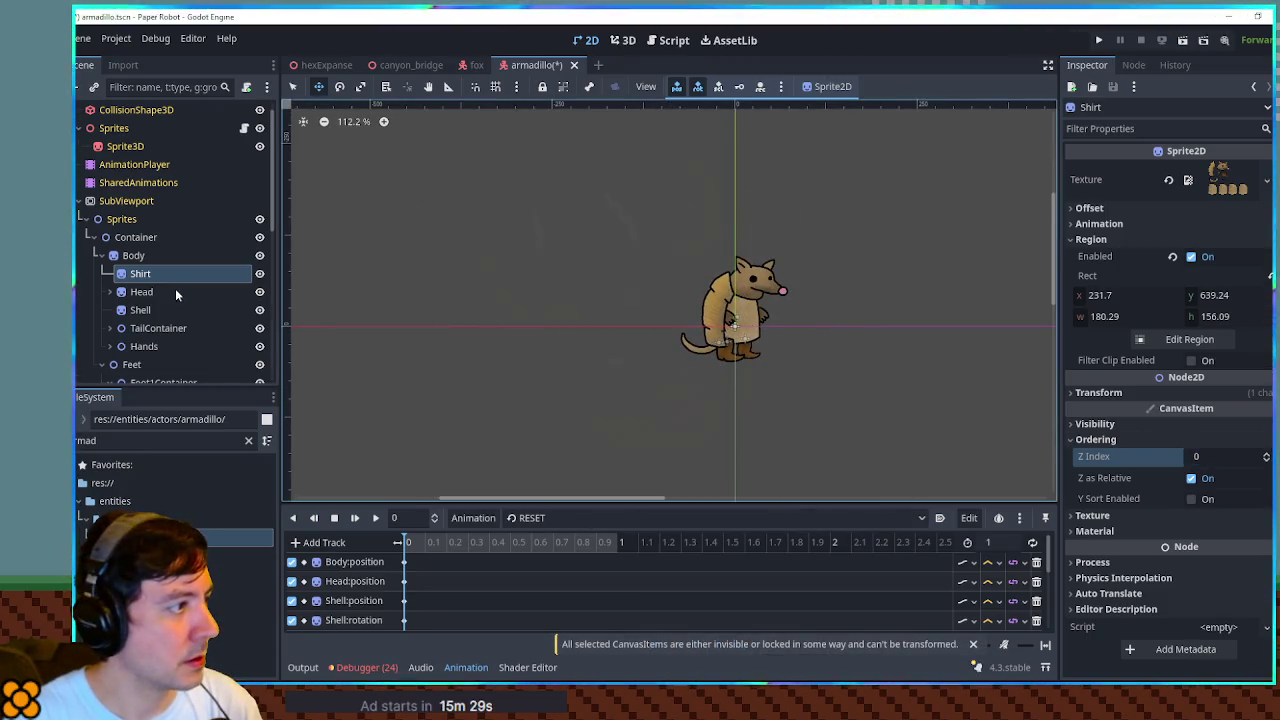
Move the Shirt node under Body in the AnimationCanvas branch.
click(153, 273)
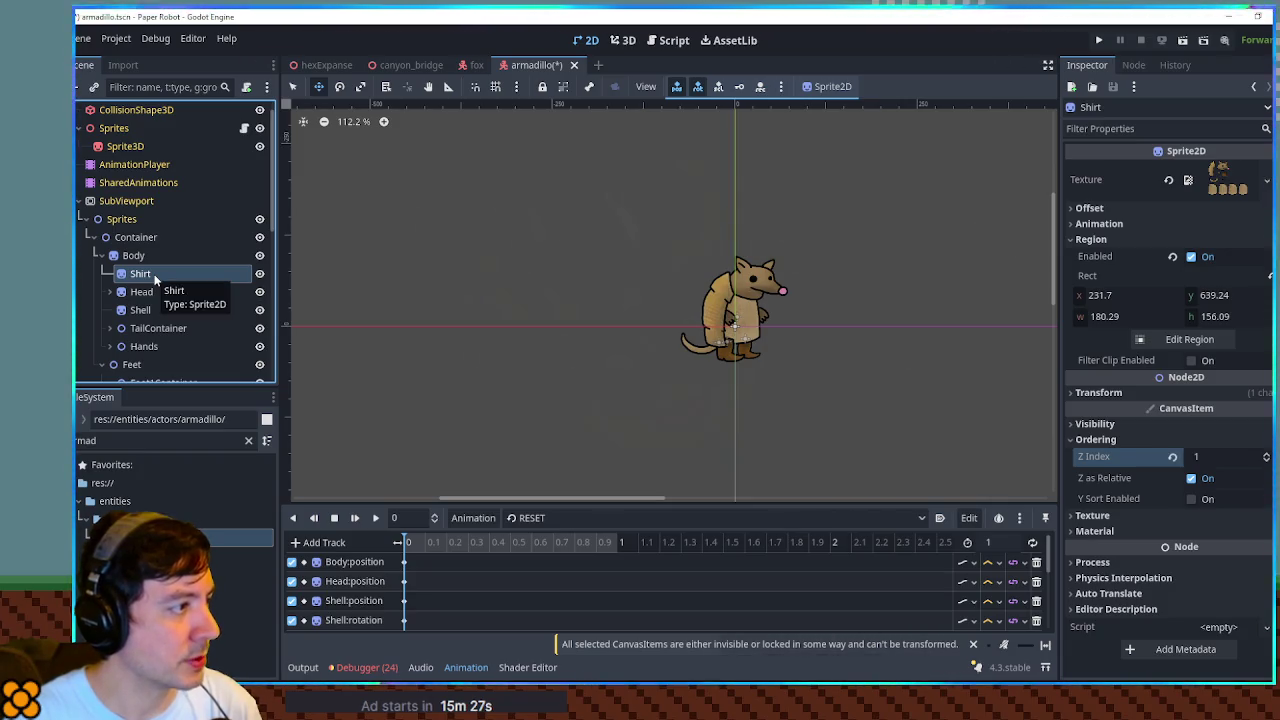
key(Delete)
scroll(149, 272, down, 5)
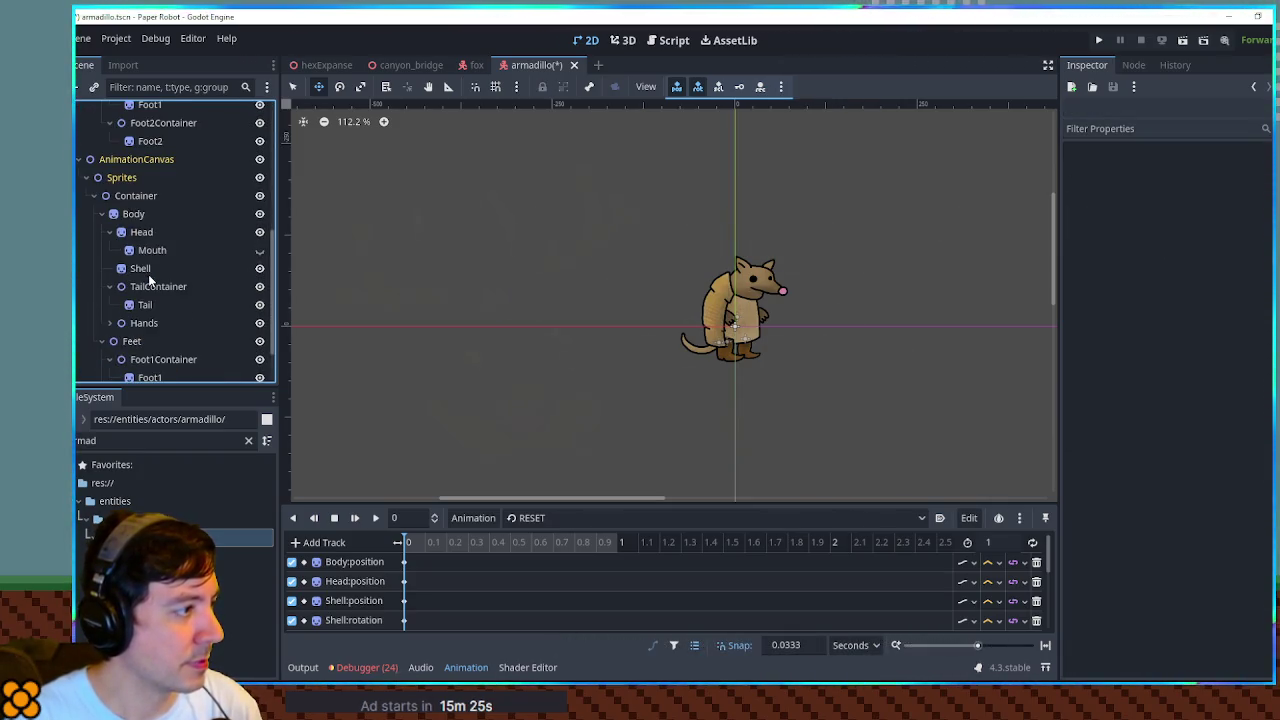
scroll(145, 228, up, 5)
scroll(147, 230, down, 4)
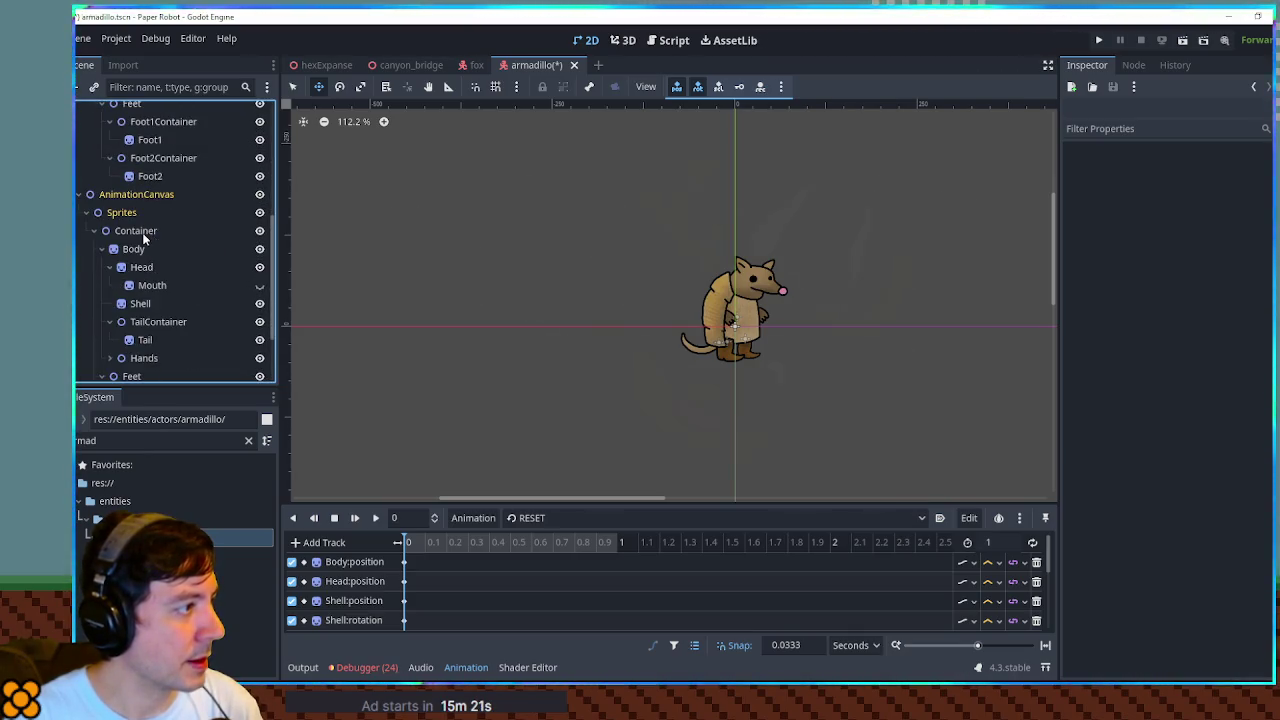
click(120, 249)
click(109, 267)
click(113, 286)
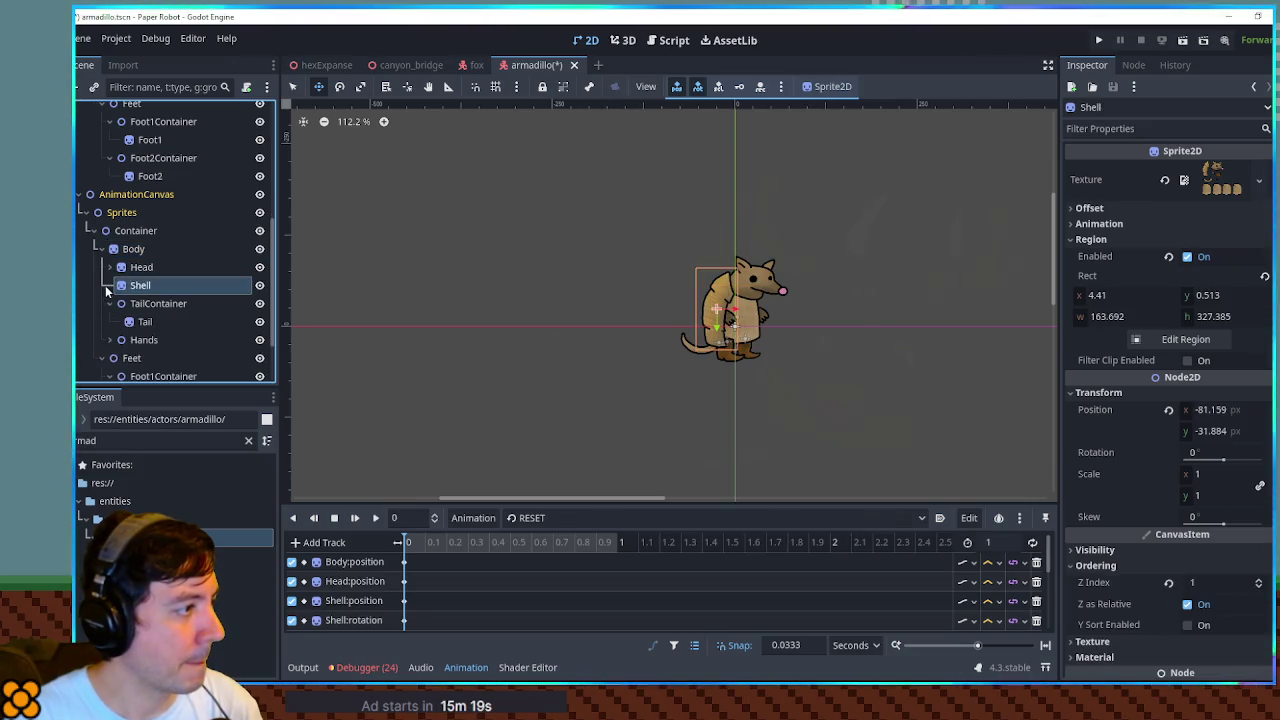
click(109, 303)
click(134, 250)
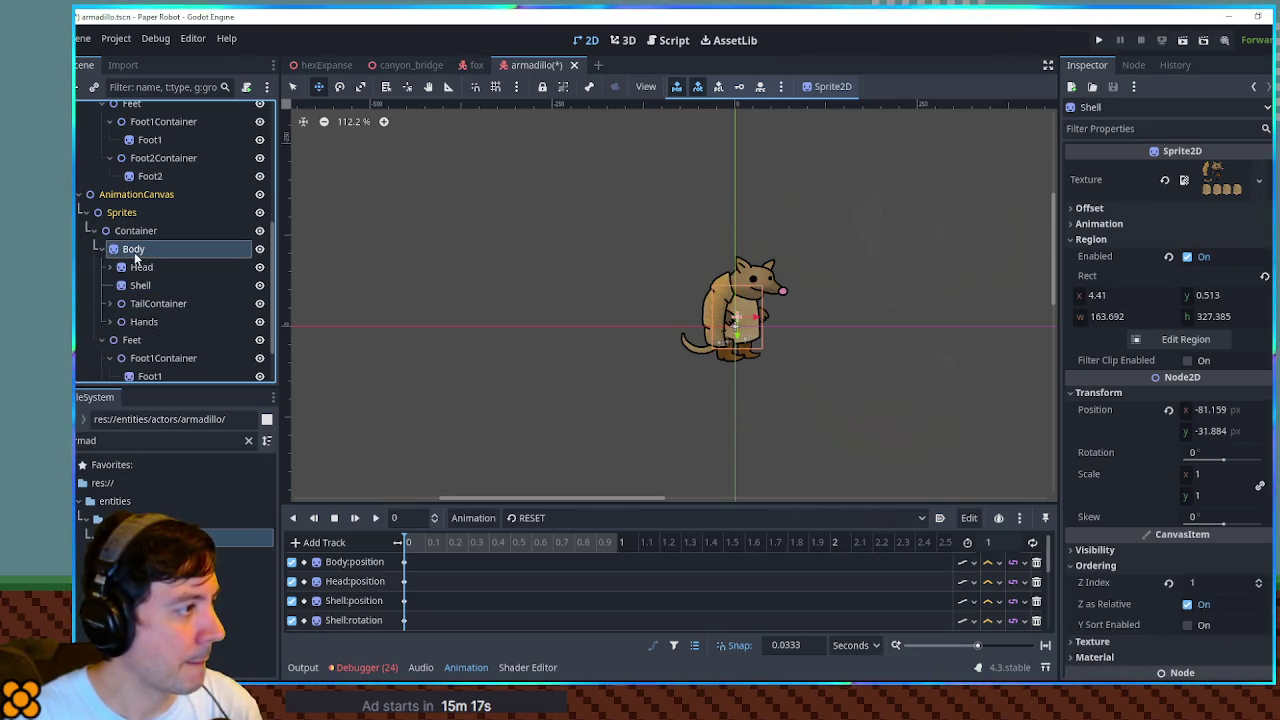
key(ctrl+v)
scroll(743, 348, up, 9)
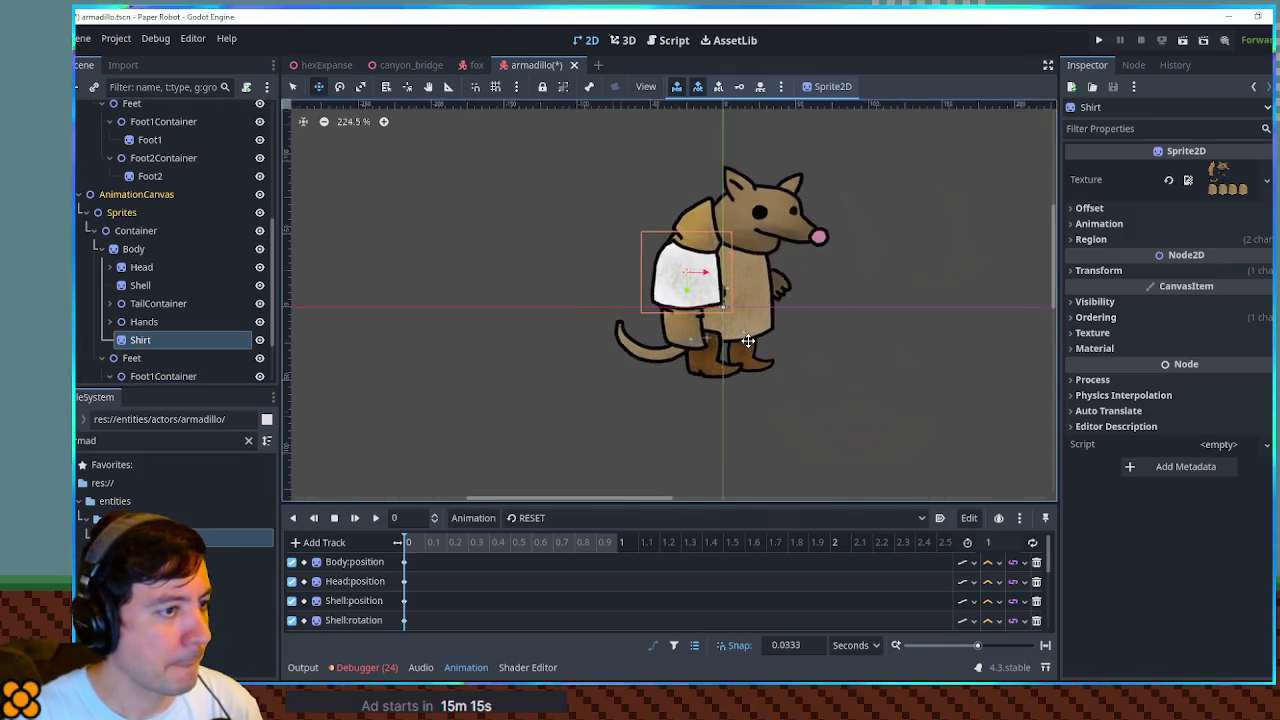
Scale Shirt to 1.135 and position it over the armadillo's torso.
mouse_move(671, 251)
mouse_down()
mouse_move(706, 261)
mouse_move(737, 250)
mouse_move(739, 262)
mouse_up()
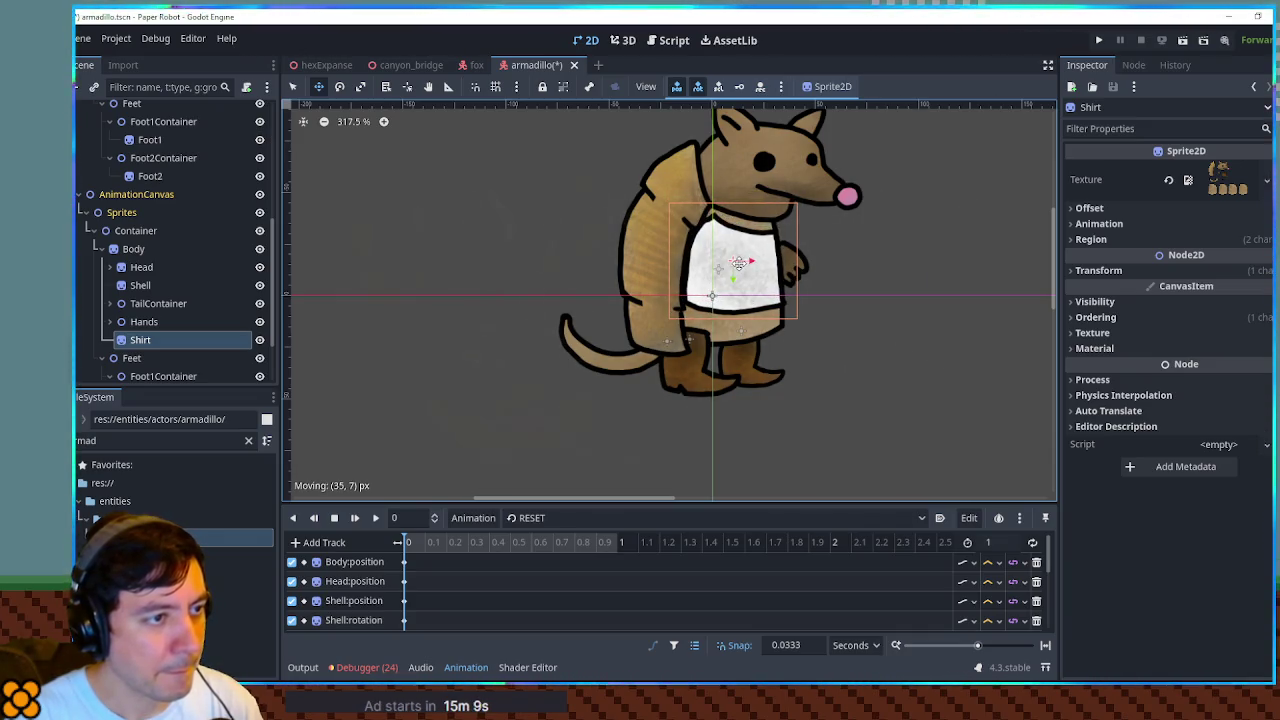
scroll(911, 287, up, 4)
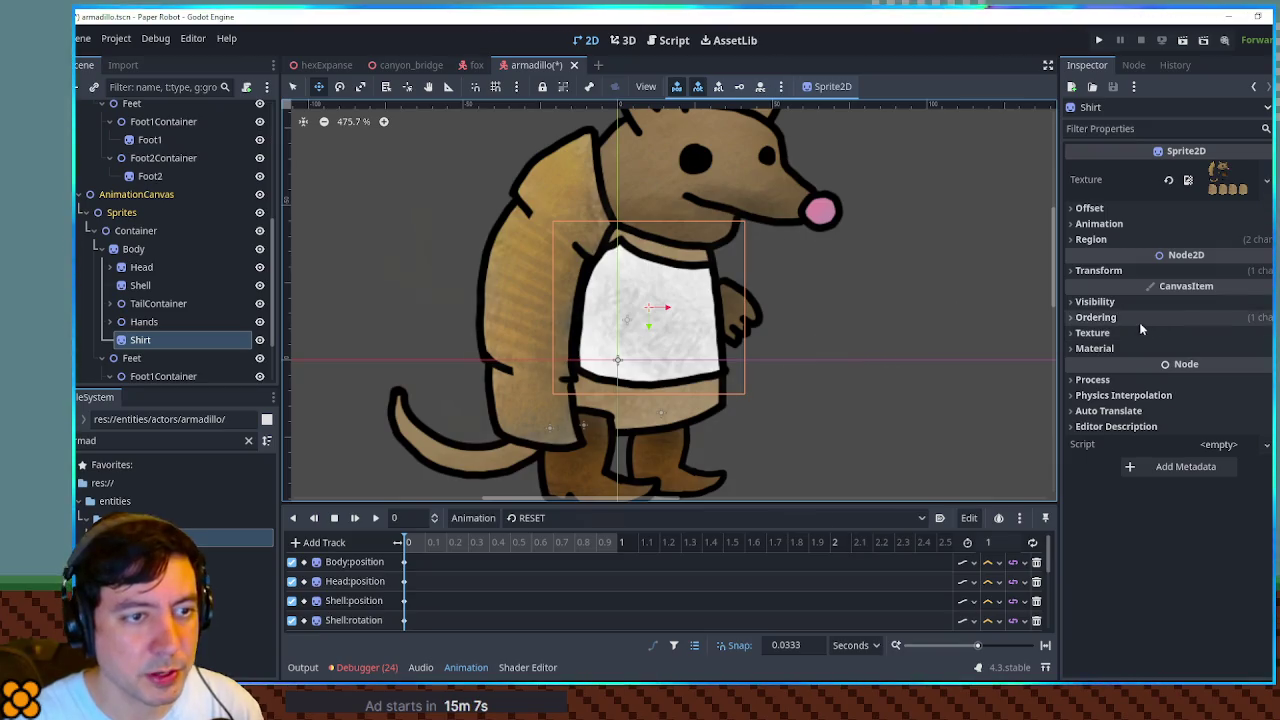
click(1098, 270)
click(1220, 352)
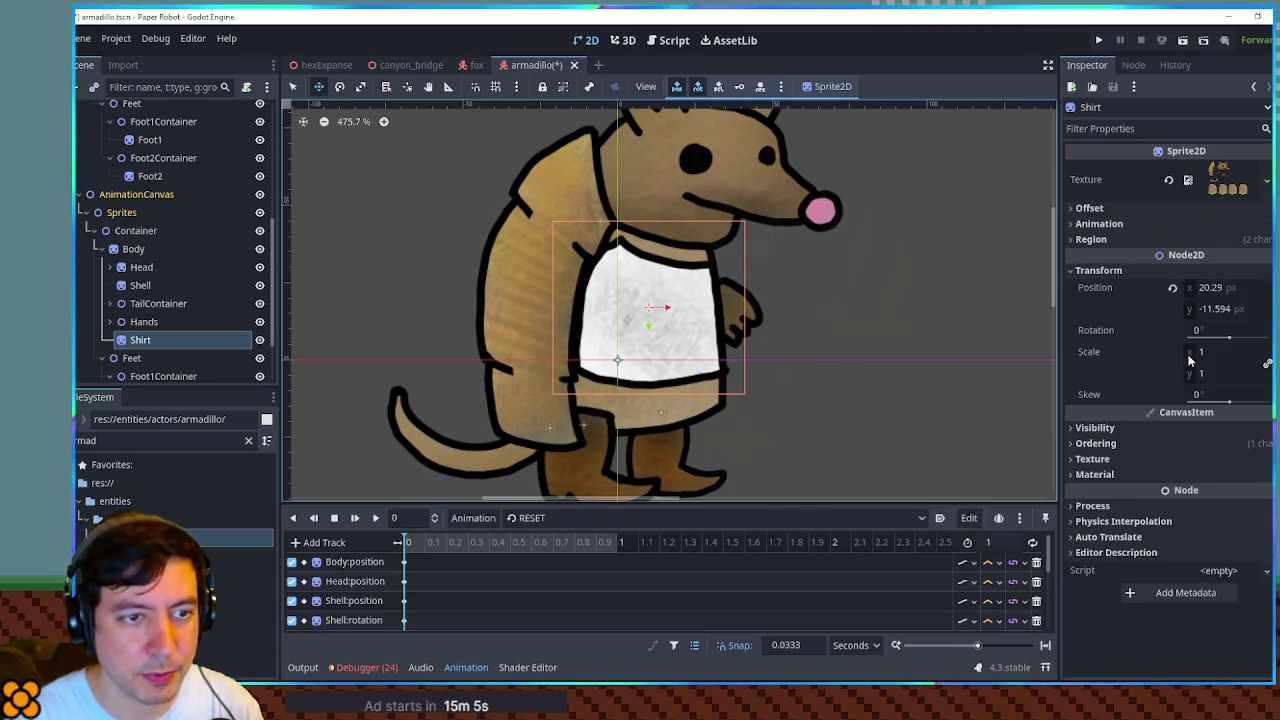
text(1.1)
key(Return)
text(35)
key(Return)
mouse_move(692, 338)
mouse_down()
mouse_move(664, 394)
mouse_move(680, 364)
mouse_move(672, 462)
mouse_move(676, 349)
mouse_move(687, 346)
mouse_up()
Move the Shirt node above Shell and compare it against the Hand1 sprite.
mouse_move(152, 347)
mouse_down()
mouse_move(159, 295)
mouse_move(146, 285)
mouse_up()
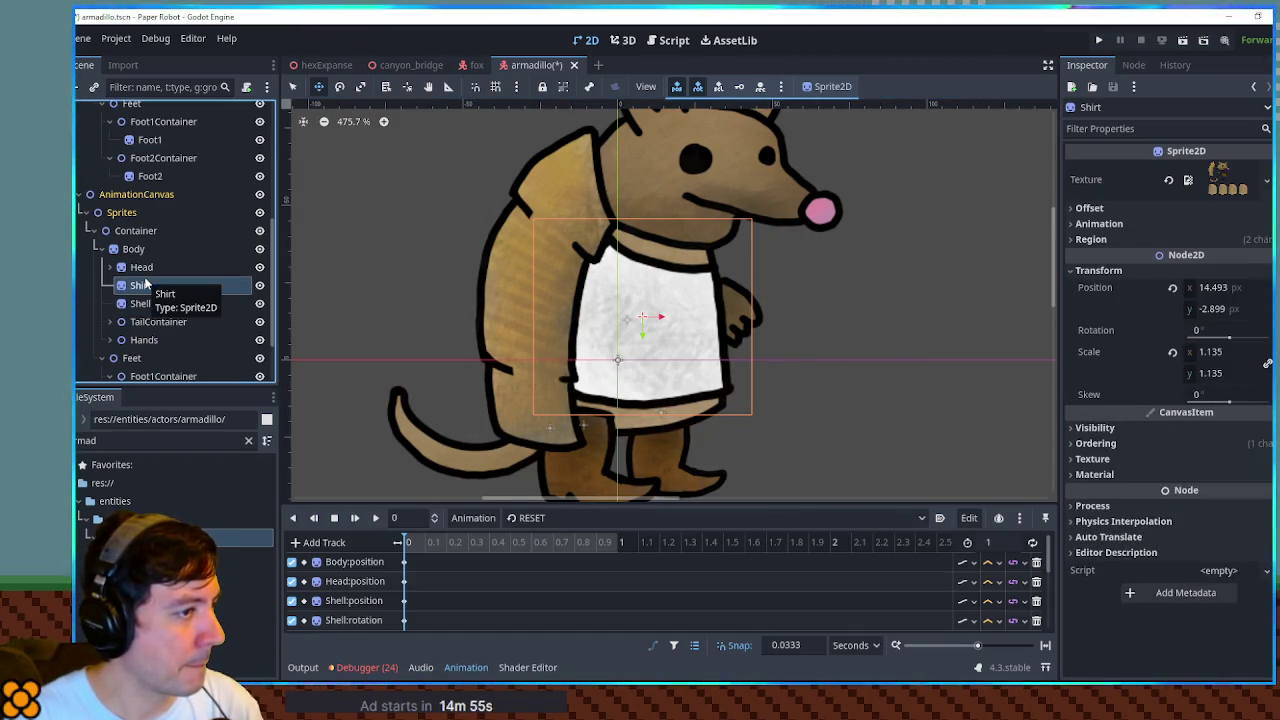
click(111, 340)
click(151, 358)
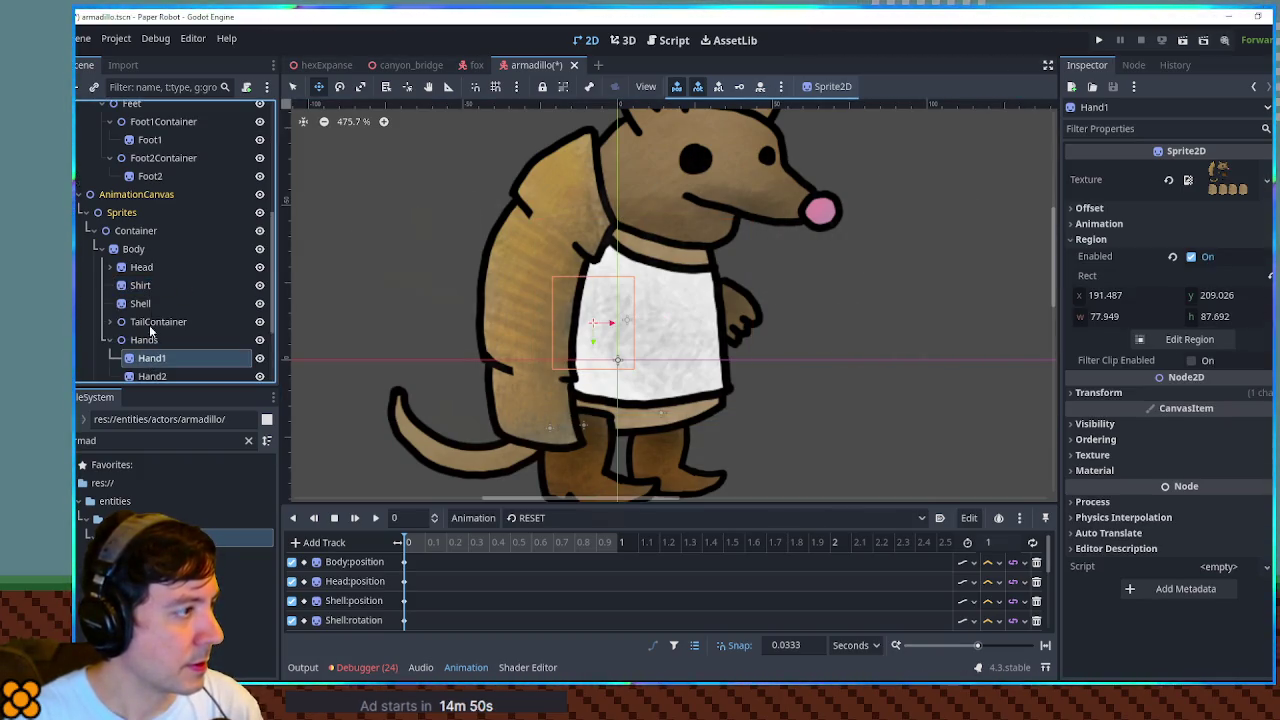
click(140, 285)
click(1205, 443)
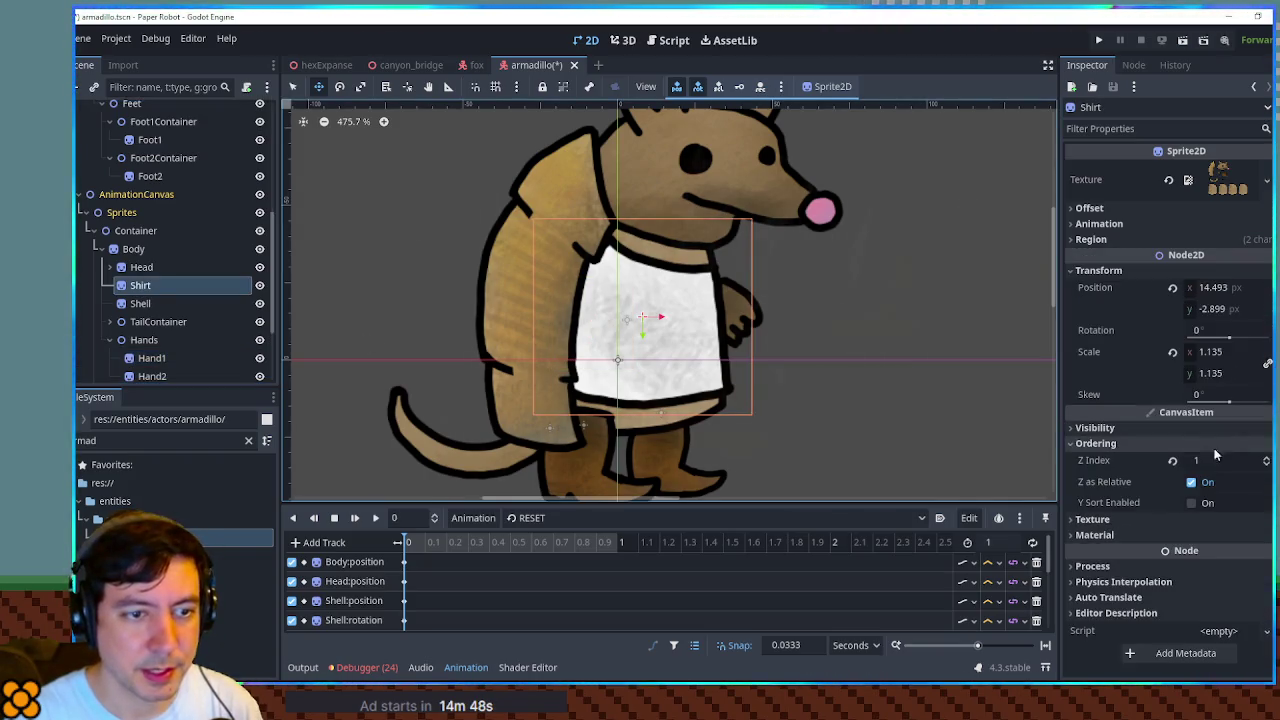
Set the shirt's Z Index to 0 and rename it BaseShirt.
click(1234, 461)
text(0)
key(Return)
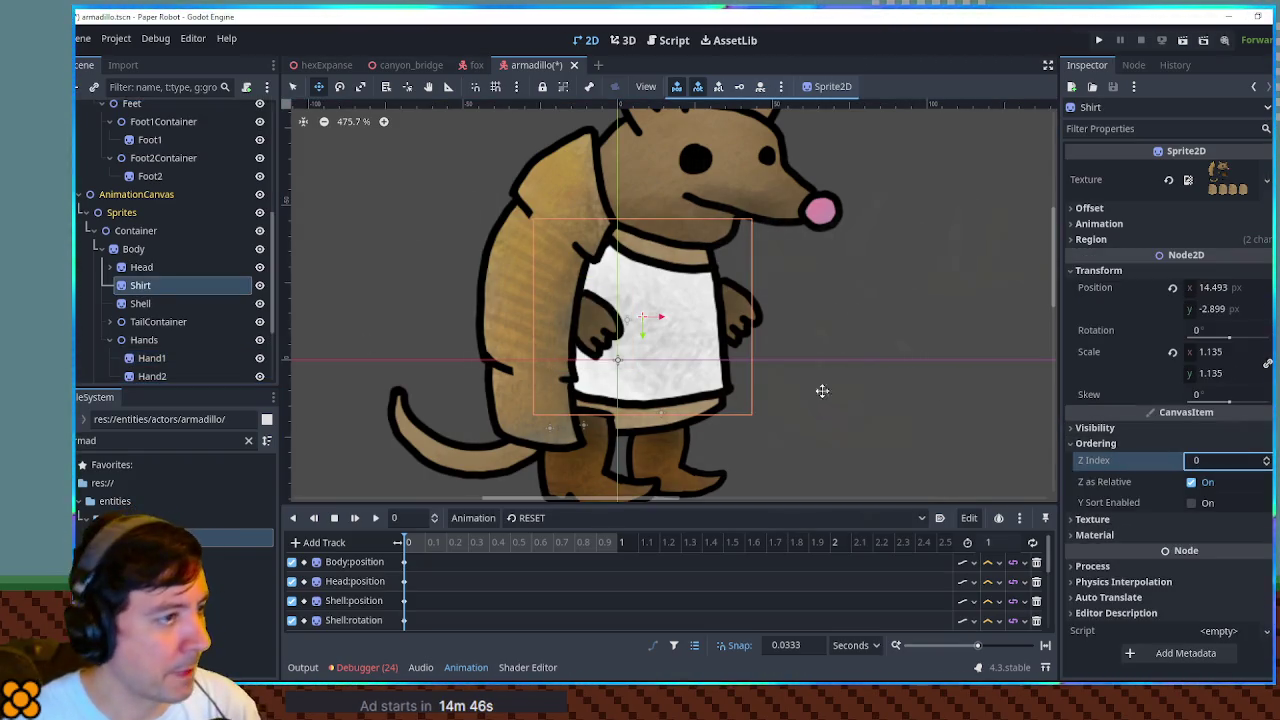
drag(813, 352, 769, 319)
double_click(147, 285)
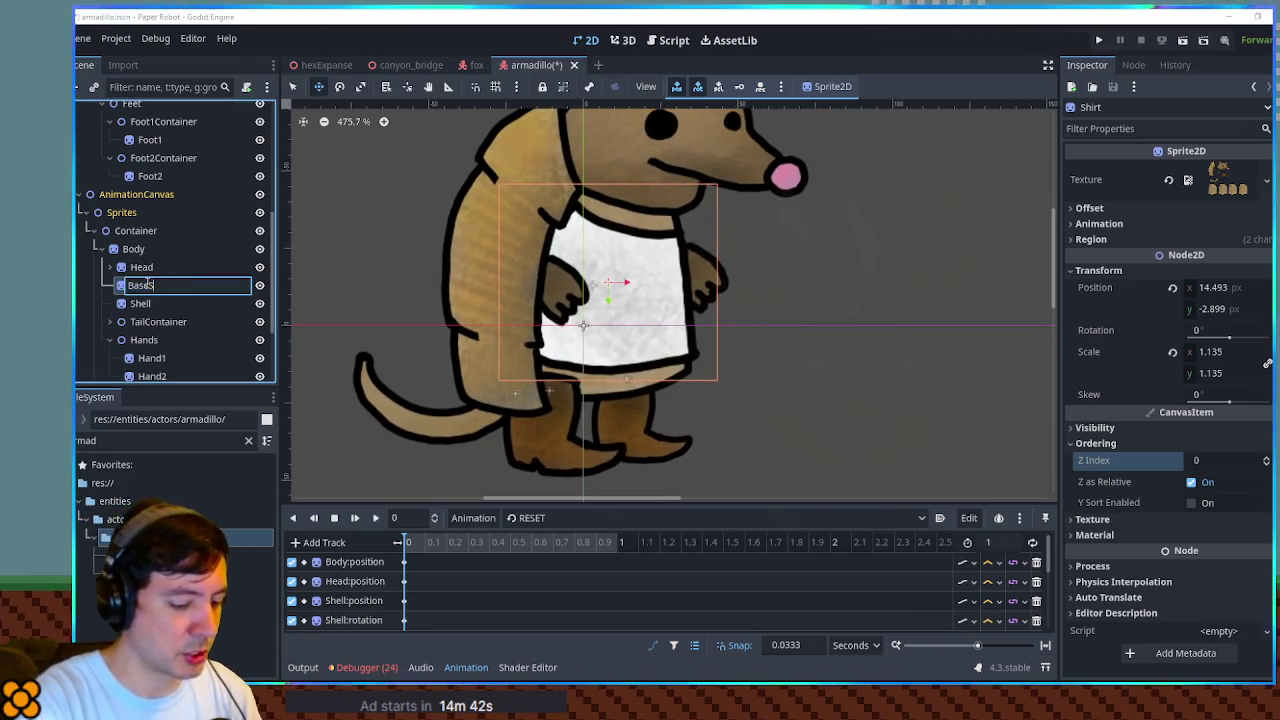
key(Return)
Duplicate BaseShirt as Vest and shift its region y up by 200.
key(ctrl+d)
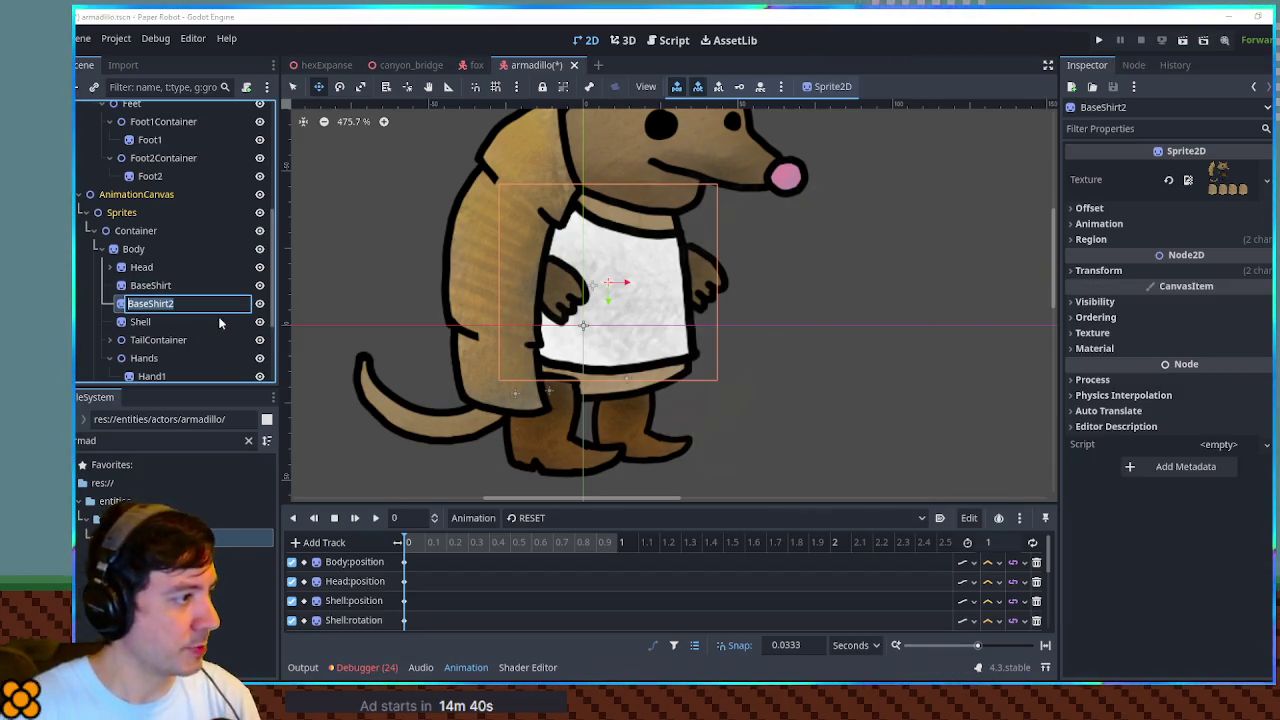
text(Vest)
key(Return)
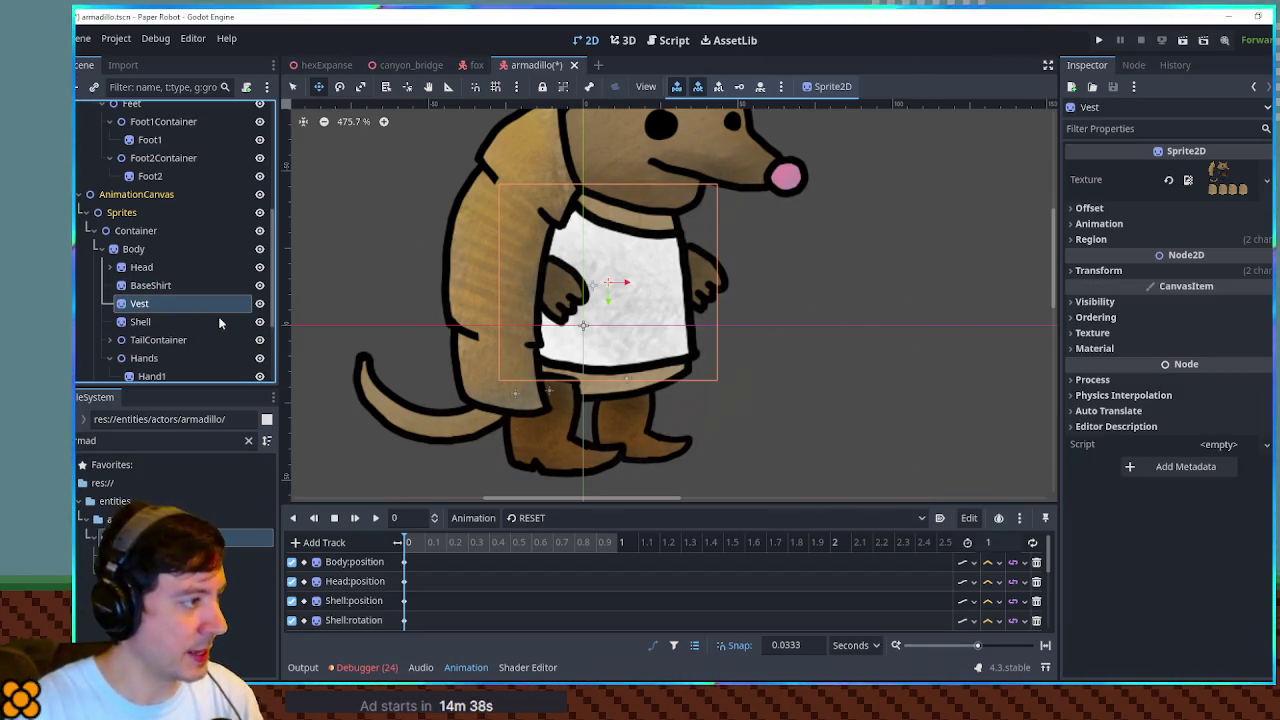
click(1140, 240)
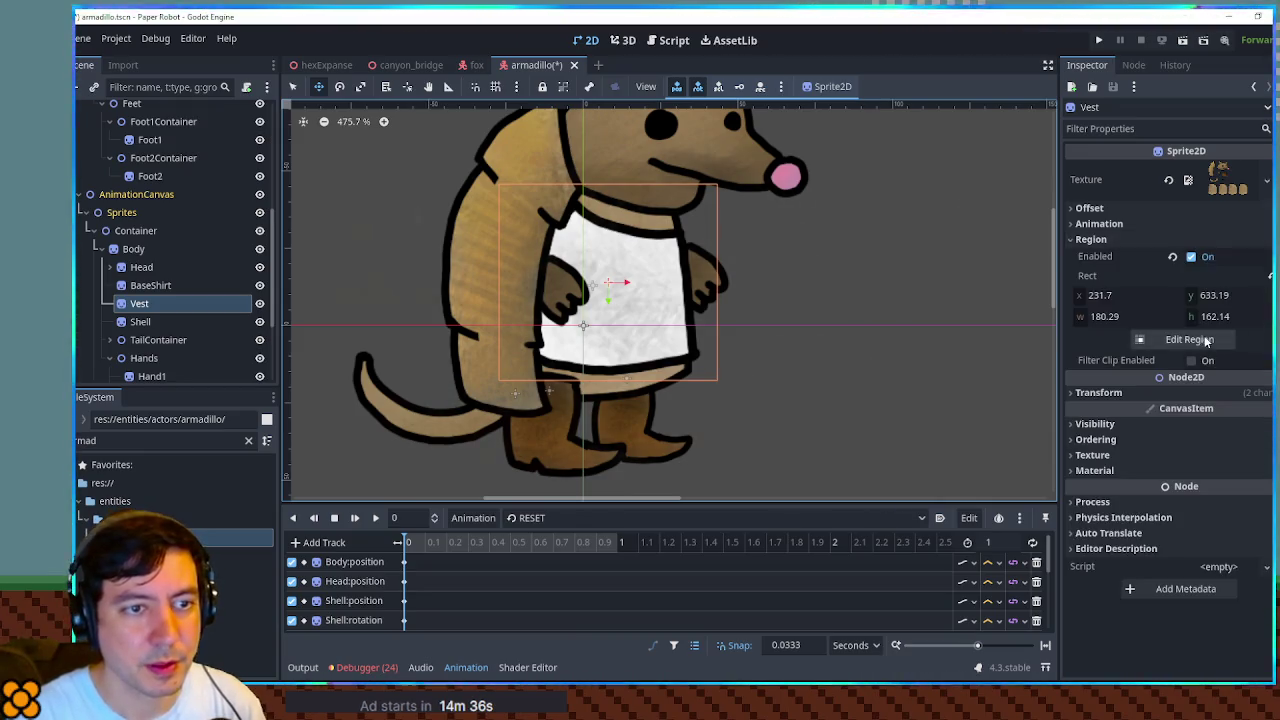
click(1189, 339)
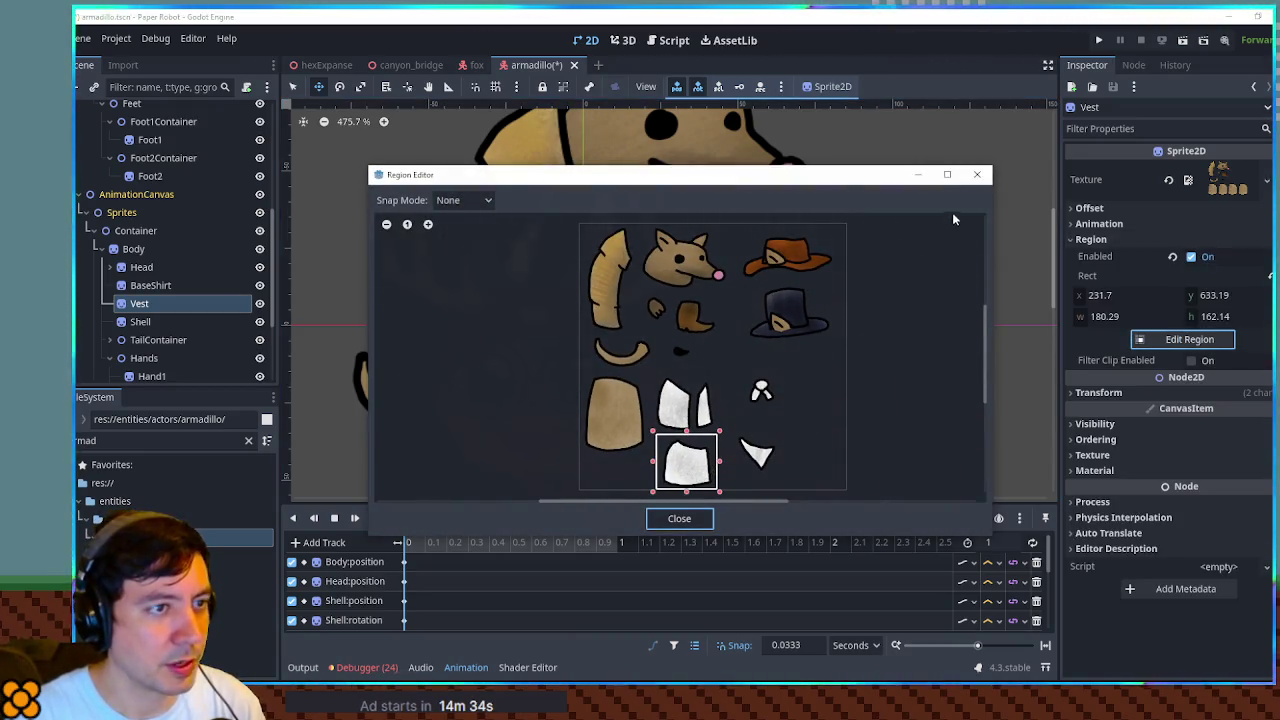
click(977, 174)
click(1246, 297)
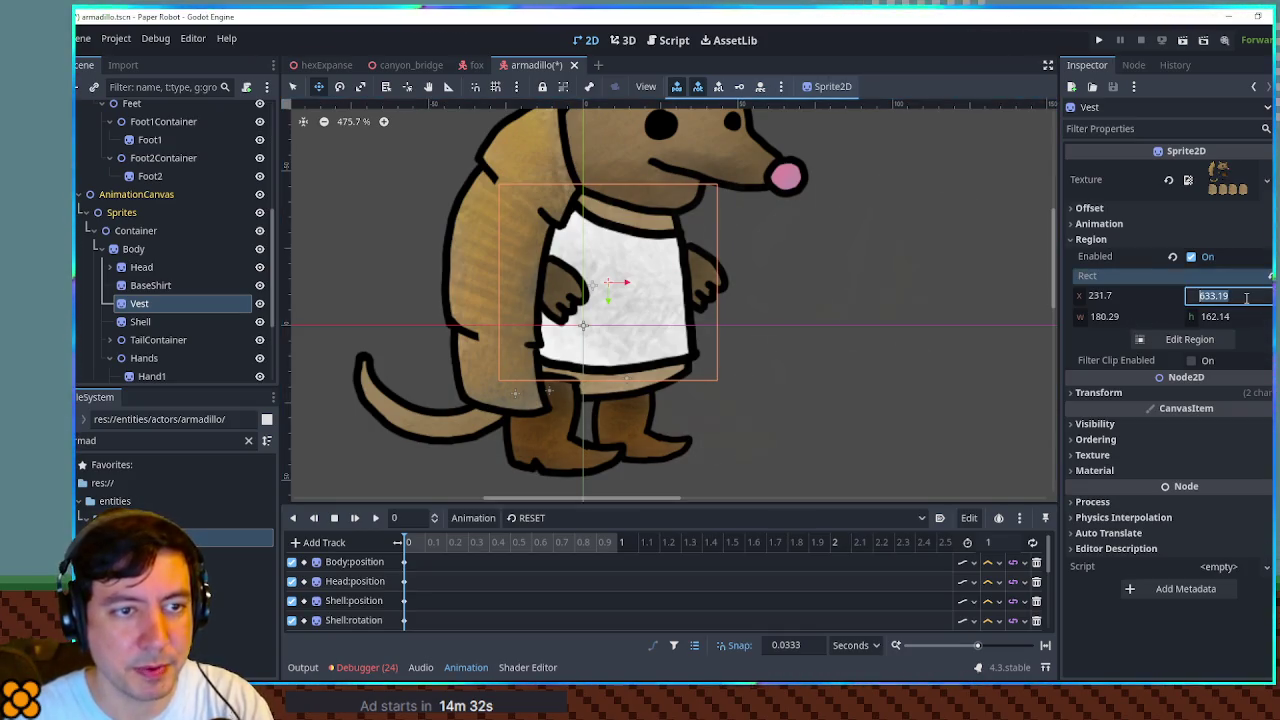
text(-200)
key(Return)
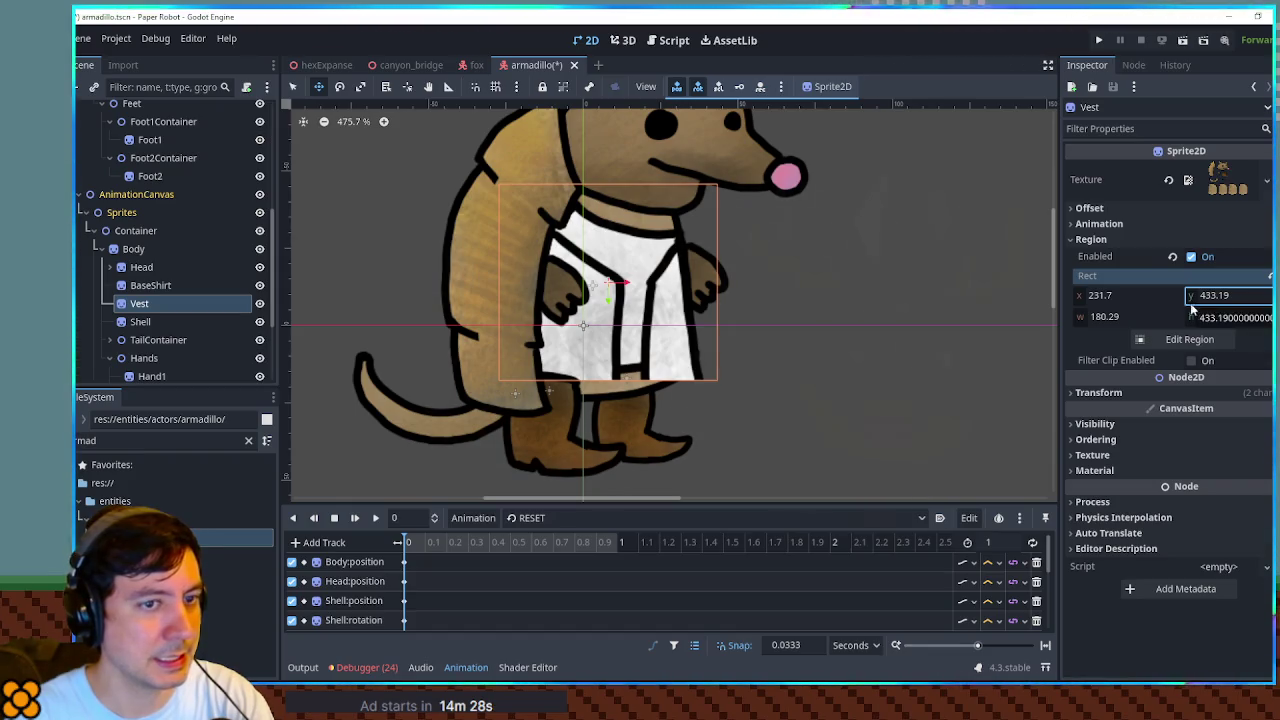
Extend the Vest region to cover the whole vest piece and nudge it down on the body.
click(1189, 339)
scroll(655, 428, up, 4)
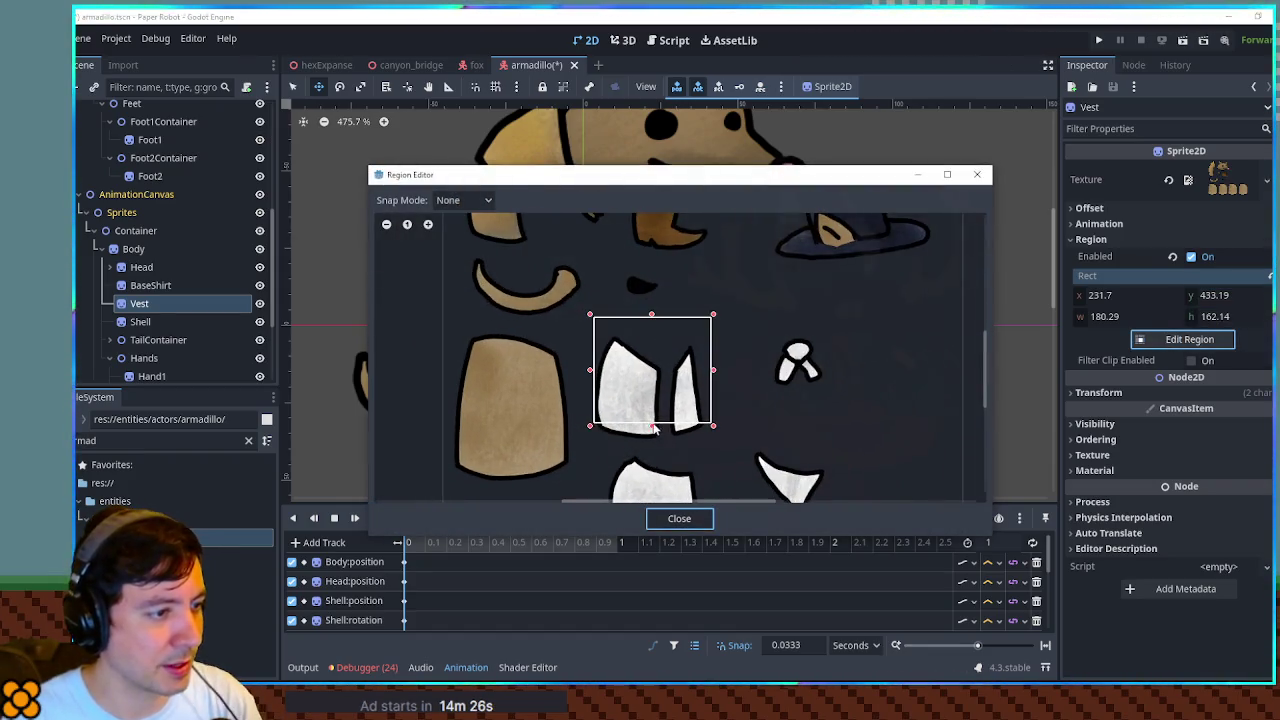
drag(652, 428, 655, 452)
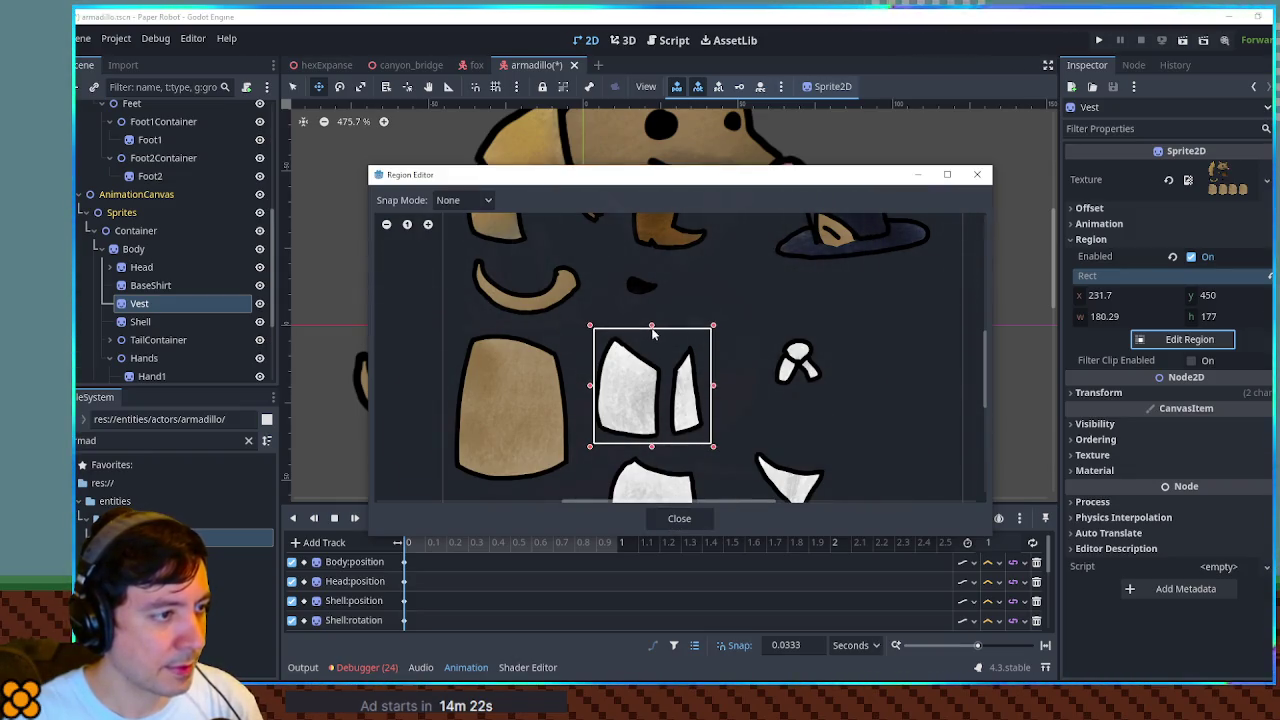
click(678, 519)
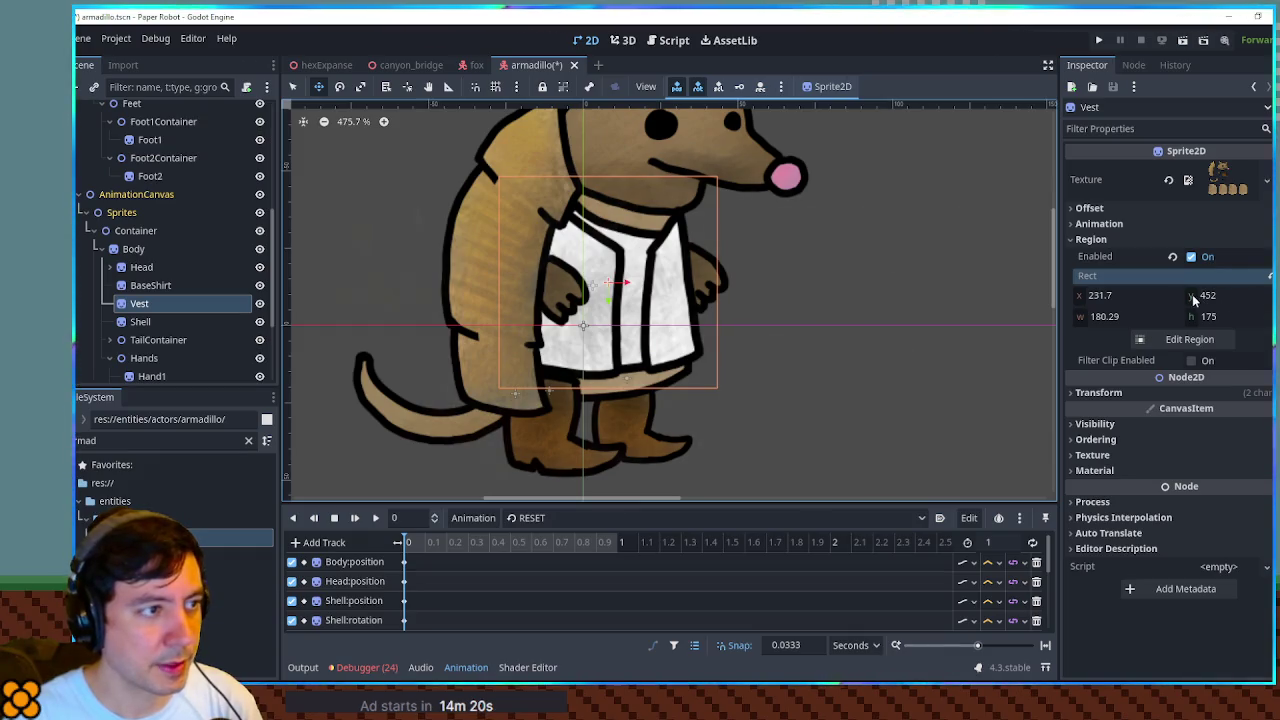
drag(607, 243, 611, 250)
scroll(843, 237, down, 2)
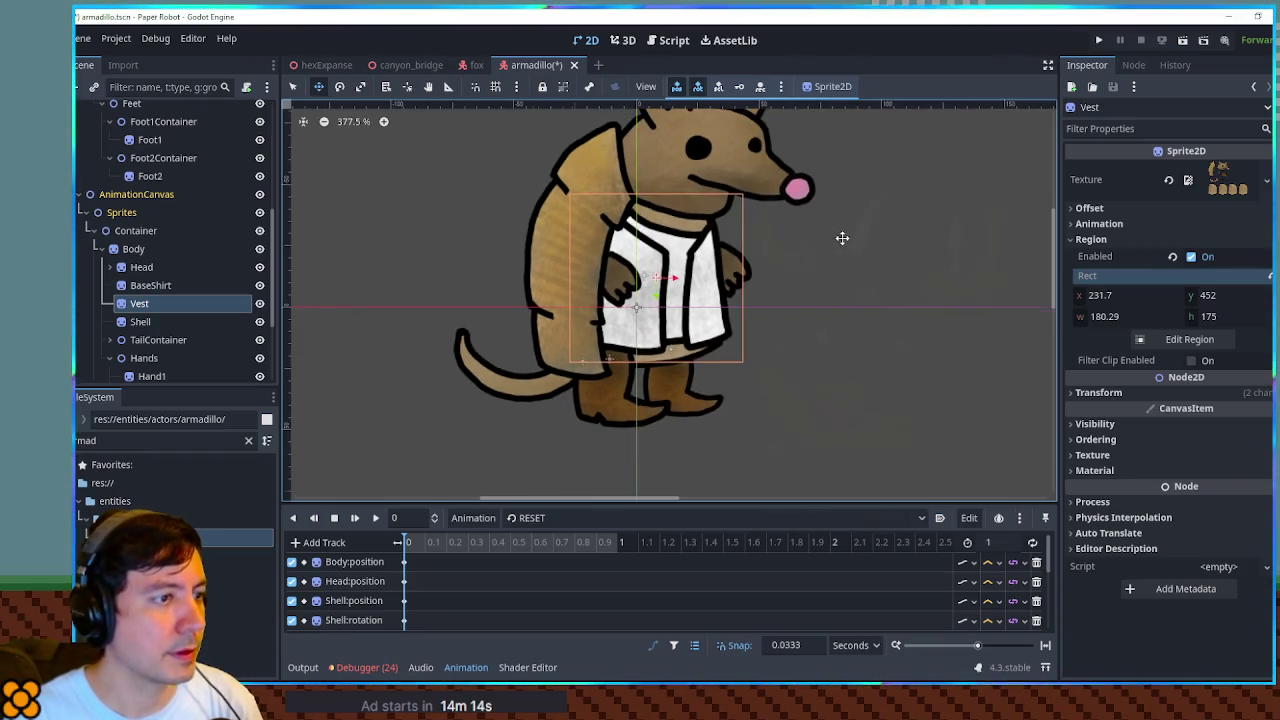
click(166, 316)
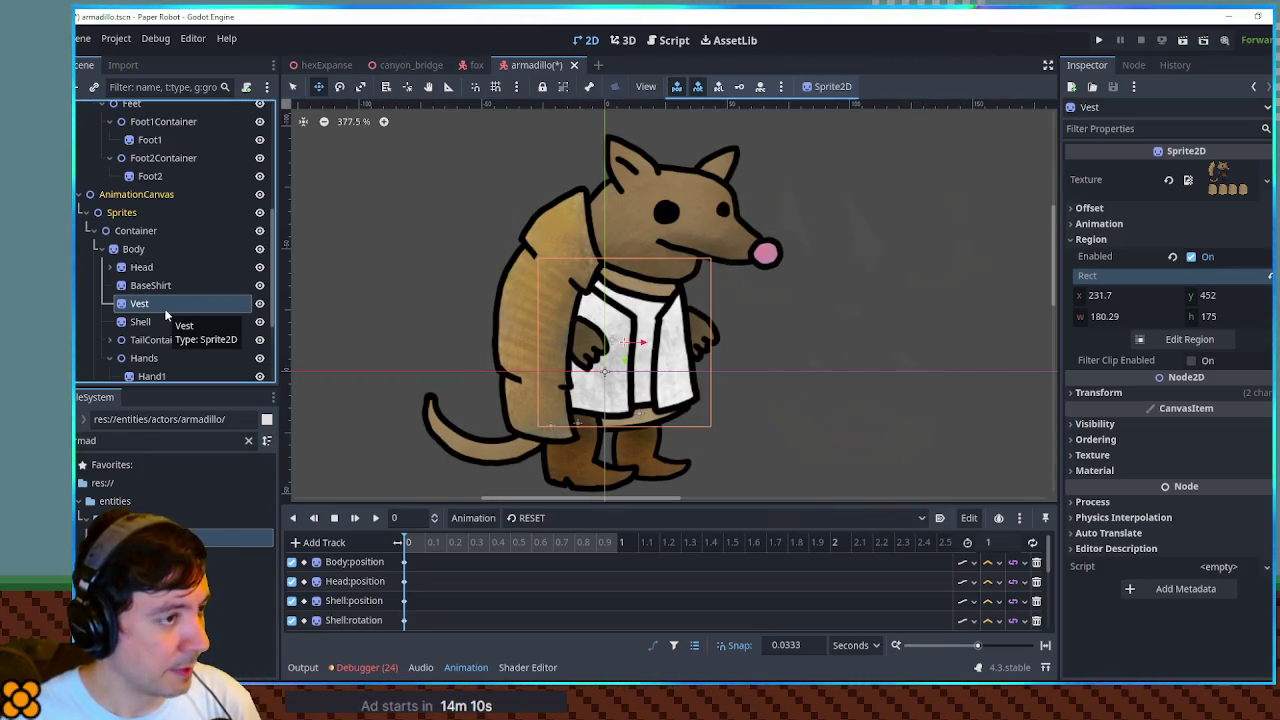
key(ctrl+d)
Rename the Vest copy Ascot, frame the ascot piece as its region, and move it to the neck.
key(F2)
text(Asco)
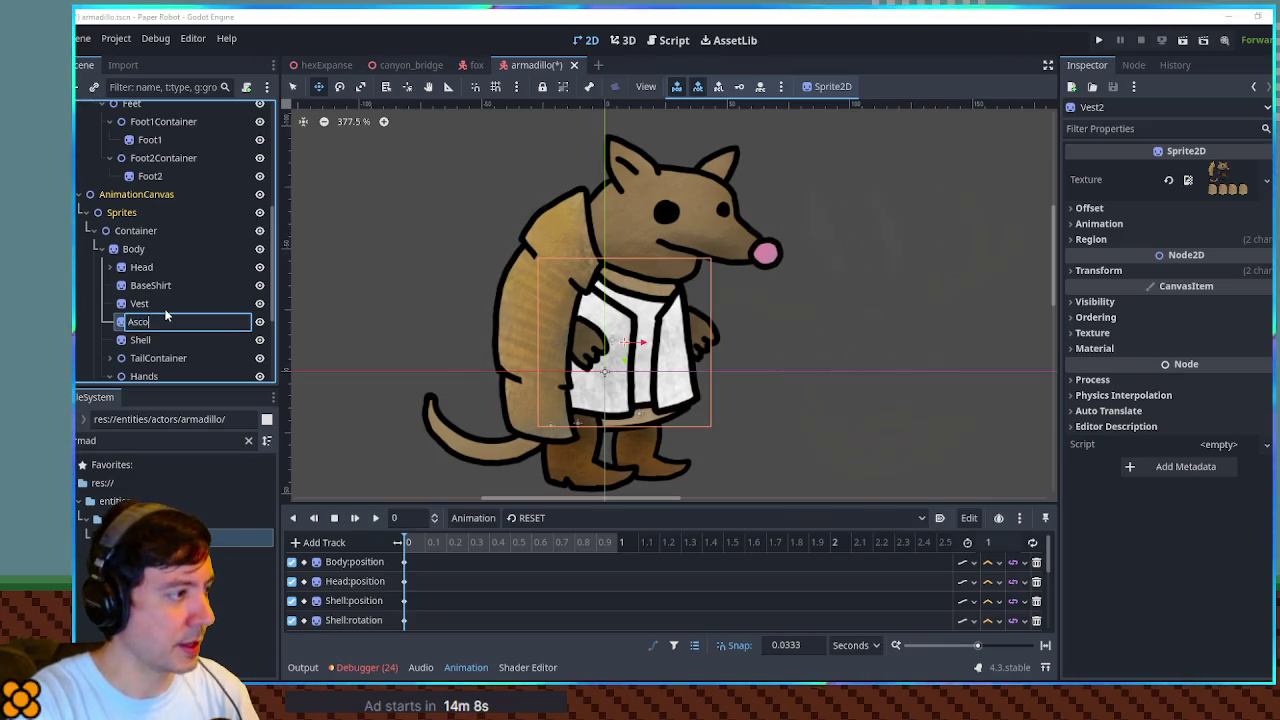
text(t)
key(Return)
click(1091, 239)
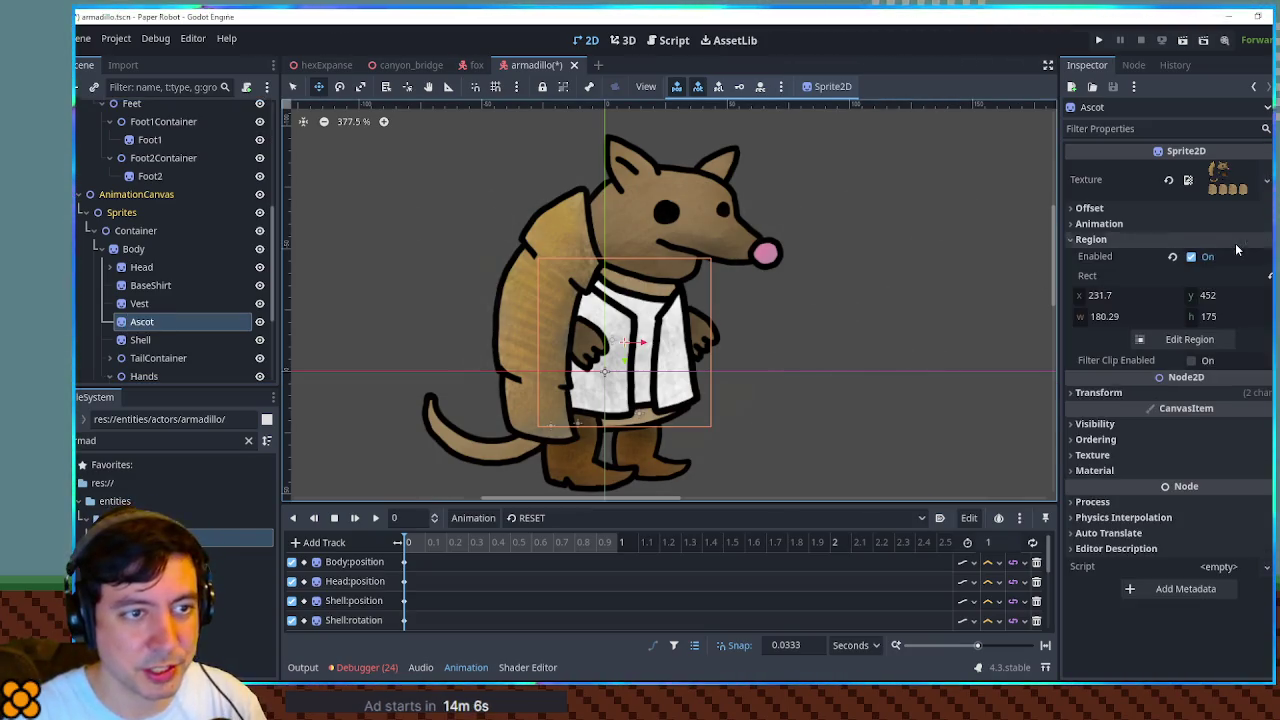
click(1189, 339)
drag(735, 391, 817, 456)
click(660, 520)
drag(643, 333, 659, 325)
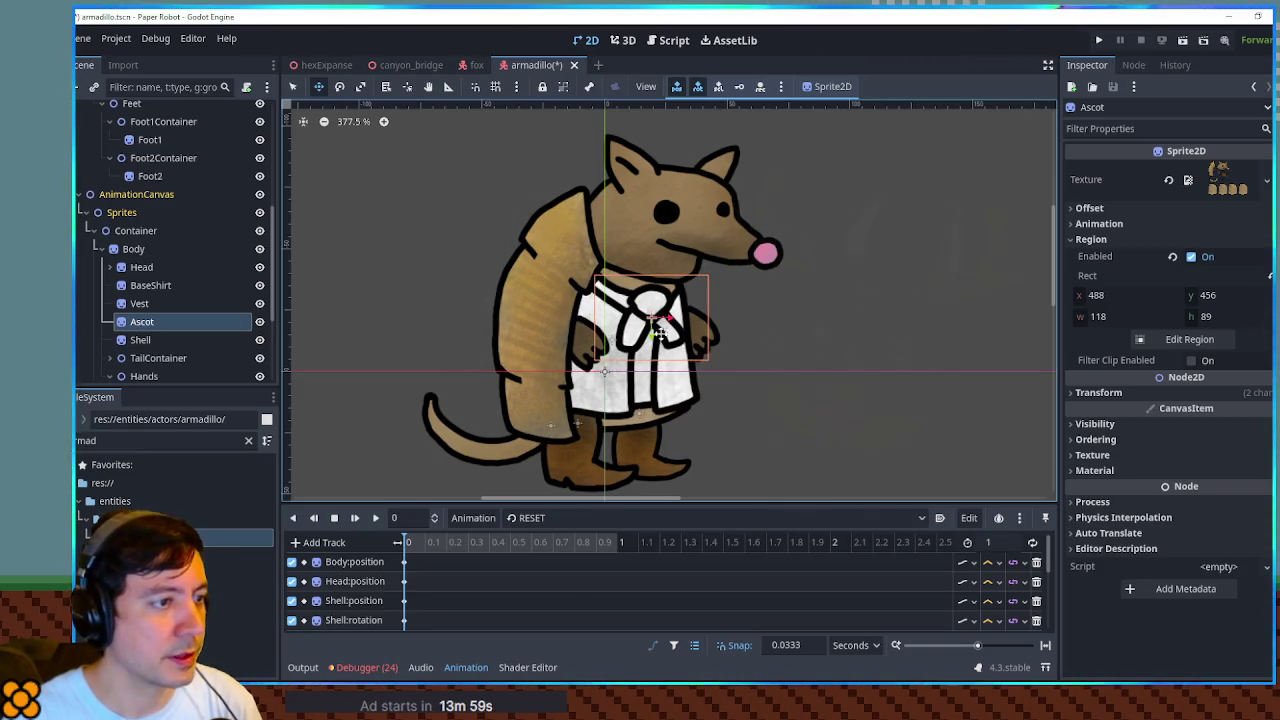
key(ctrl+d)
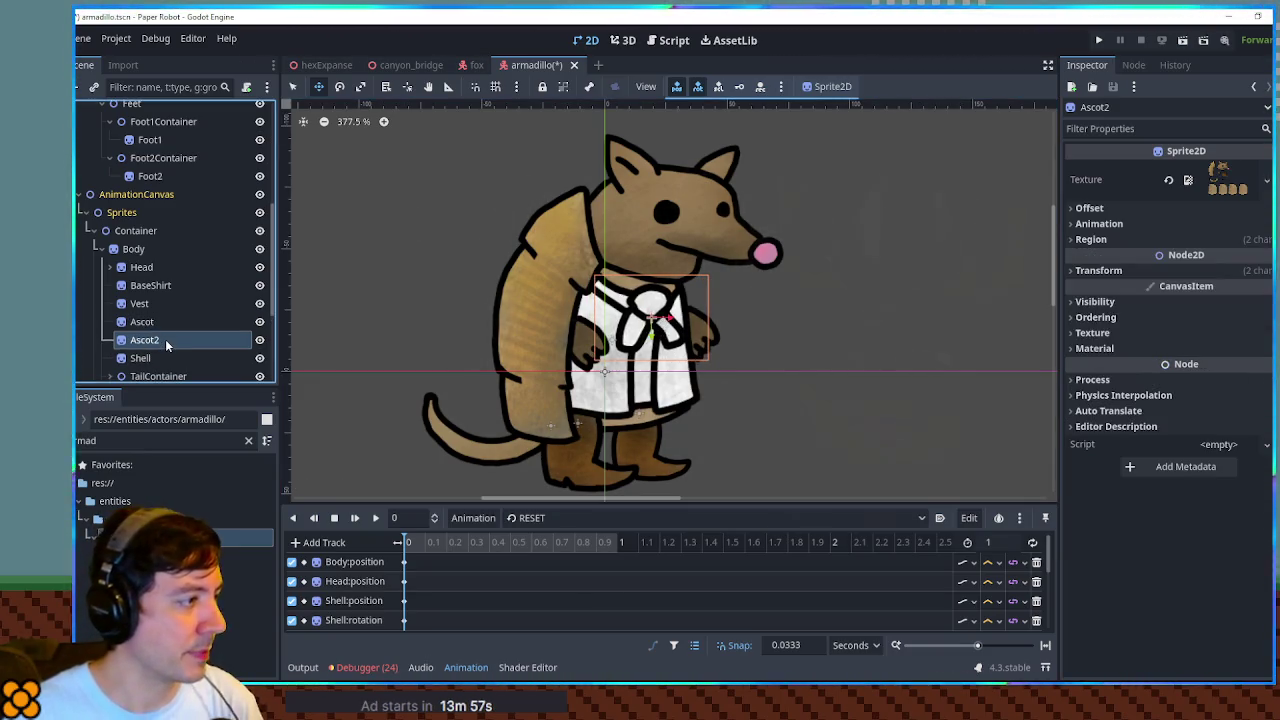
Rename the Ascot copy Bandana, frame the triangular piece as its region, and place it at the neck.
double_click(165, 339)
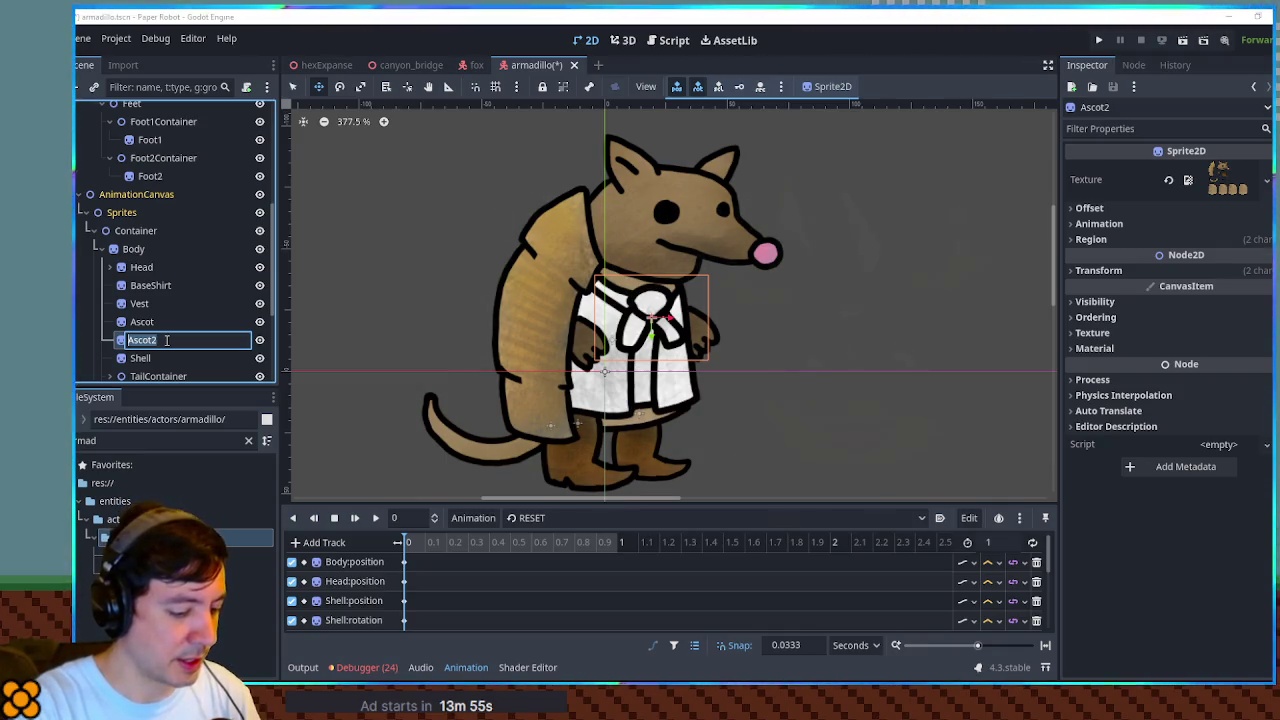
text(Bandana)
key(Return)
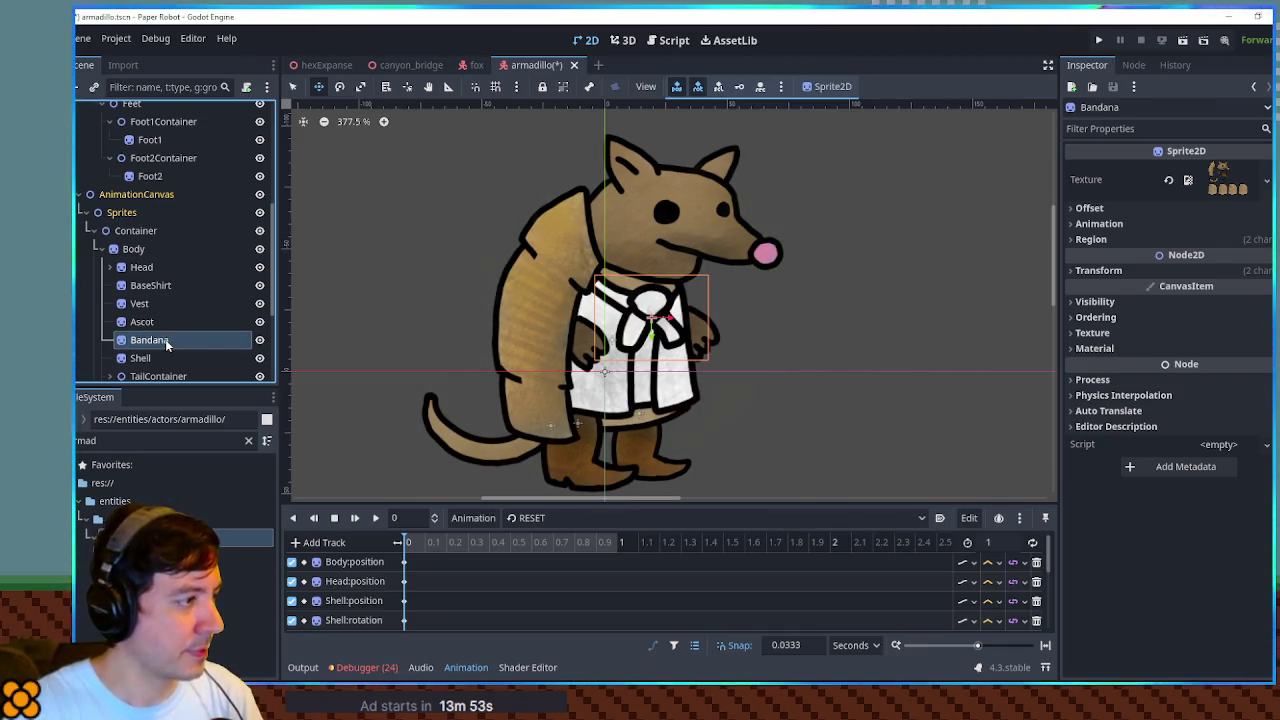
click(1095, 239)
click(1189, 339)
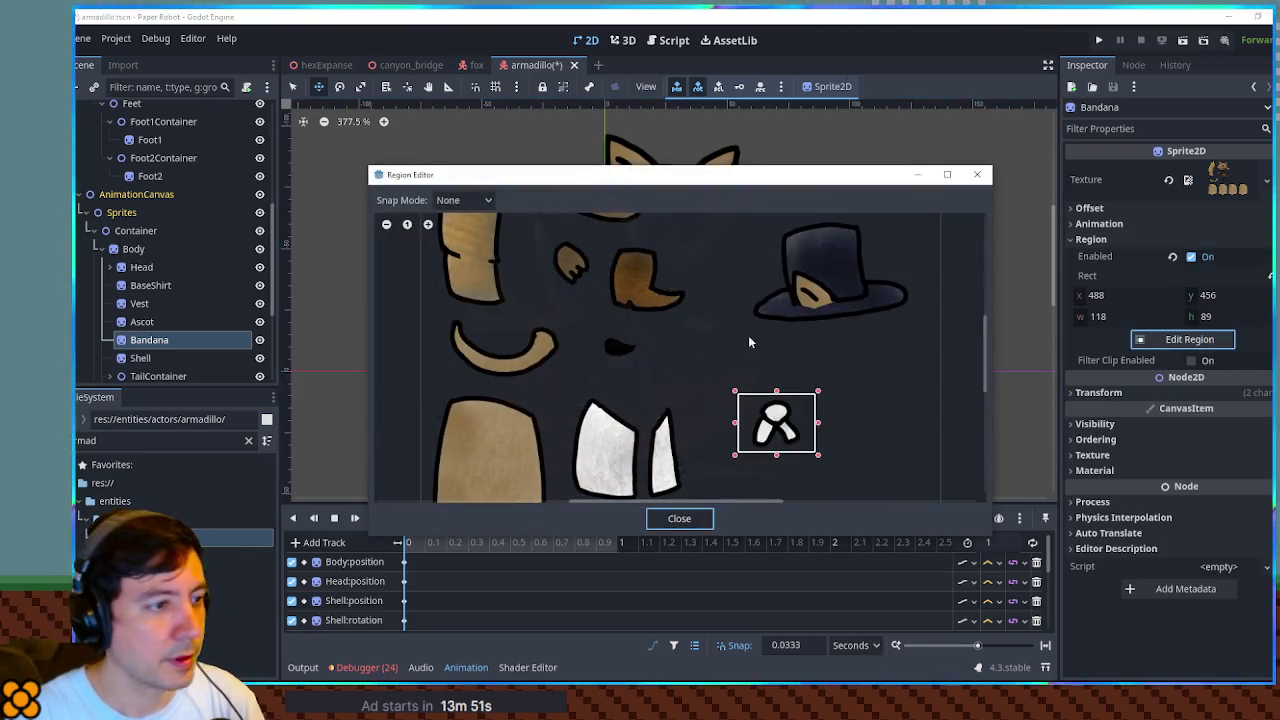
drag(797, 455, 775, 260)
drag(686, 305, 773, 388)
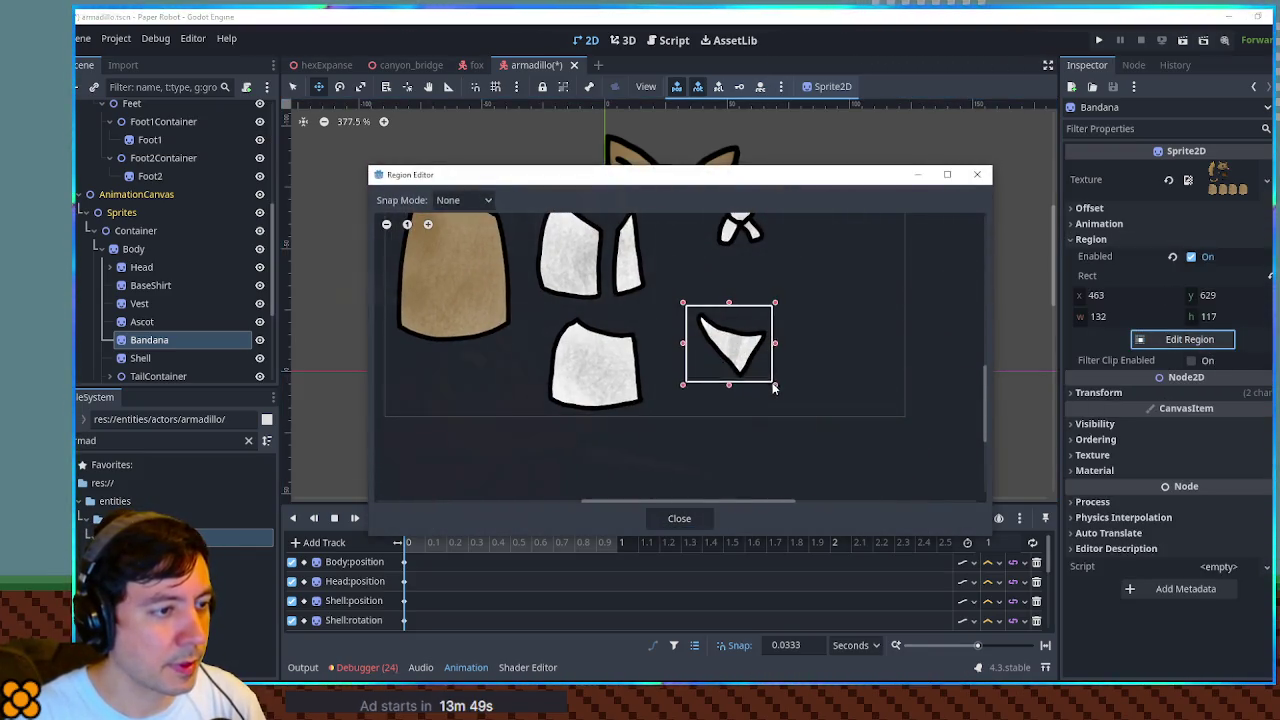
click(668, 517)
mouse_move(668, 375)
mouse_down()
mouse_move(632, 300)
mouse_move(632, 313)
mouse_up()
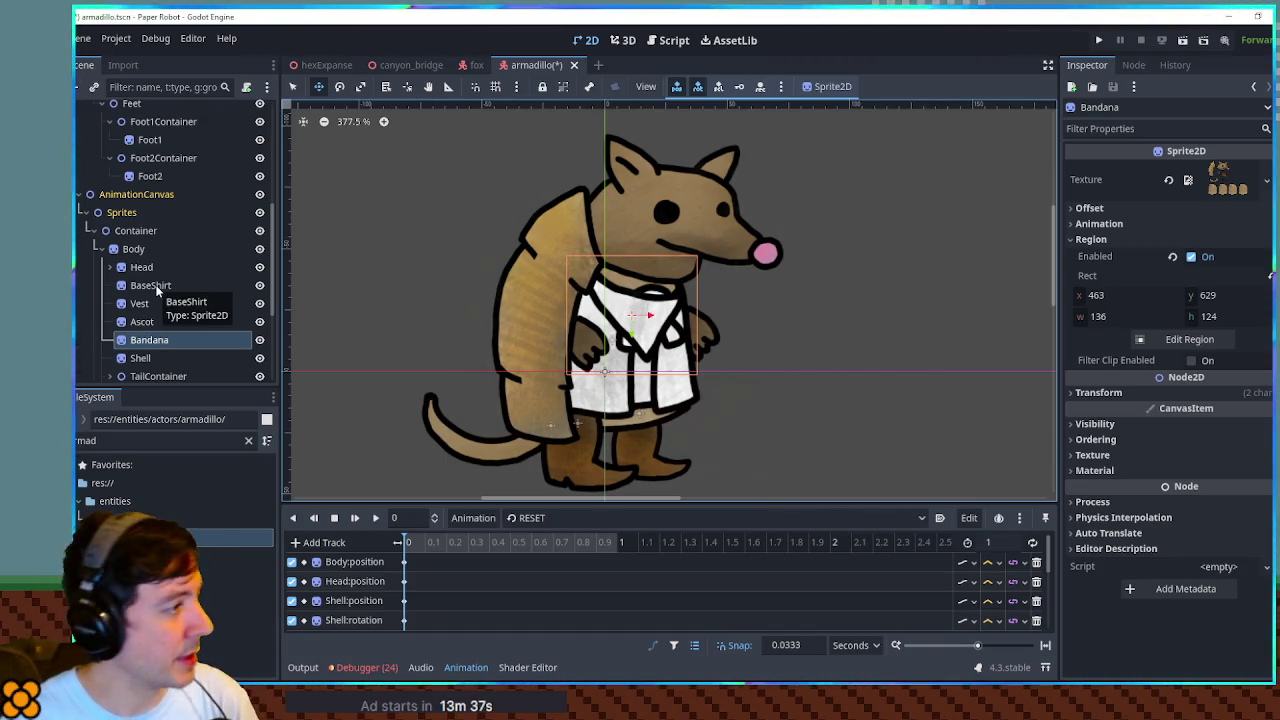
click(259, 285)
Hide Vest, Ascot and Bandana and place the four clothing nodes directly under Body above Head.
click(259, 303)
click(259, 321)
click(259, 339)
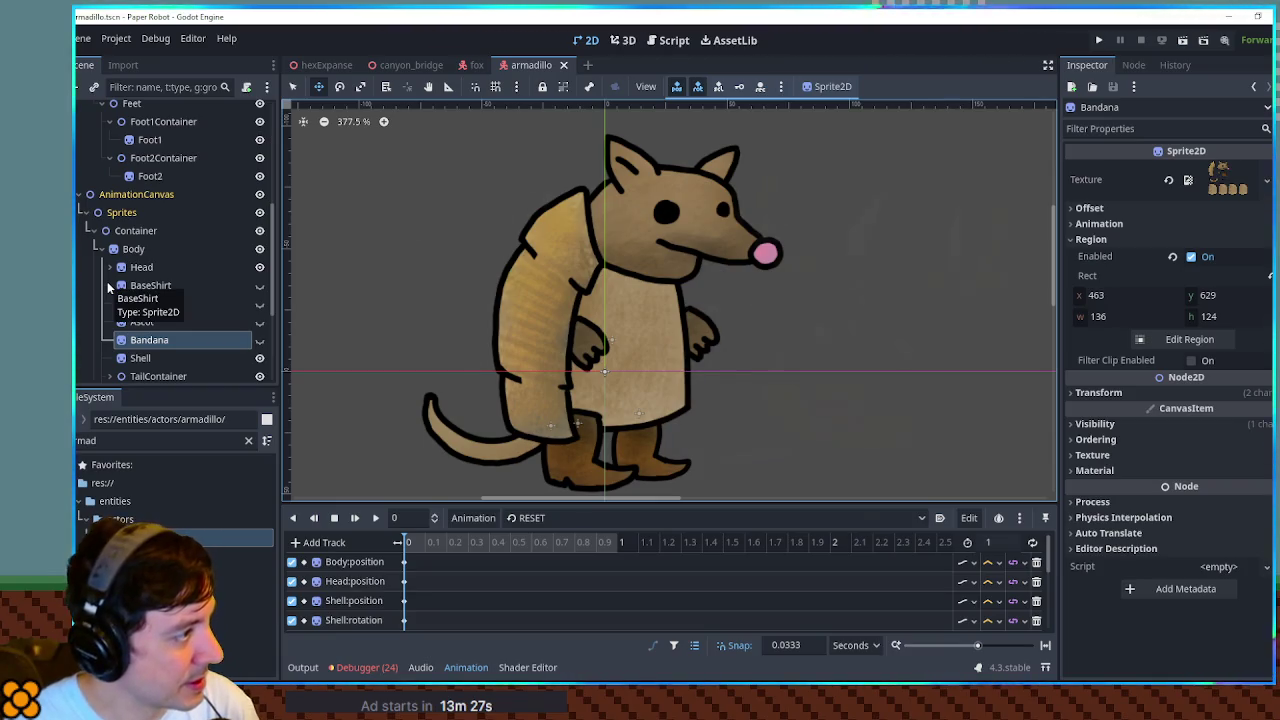
shift+click(155, 287)
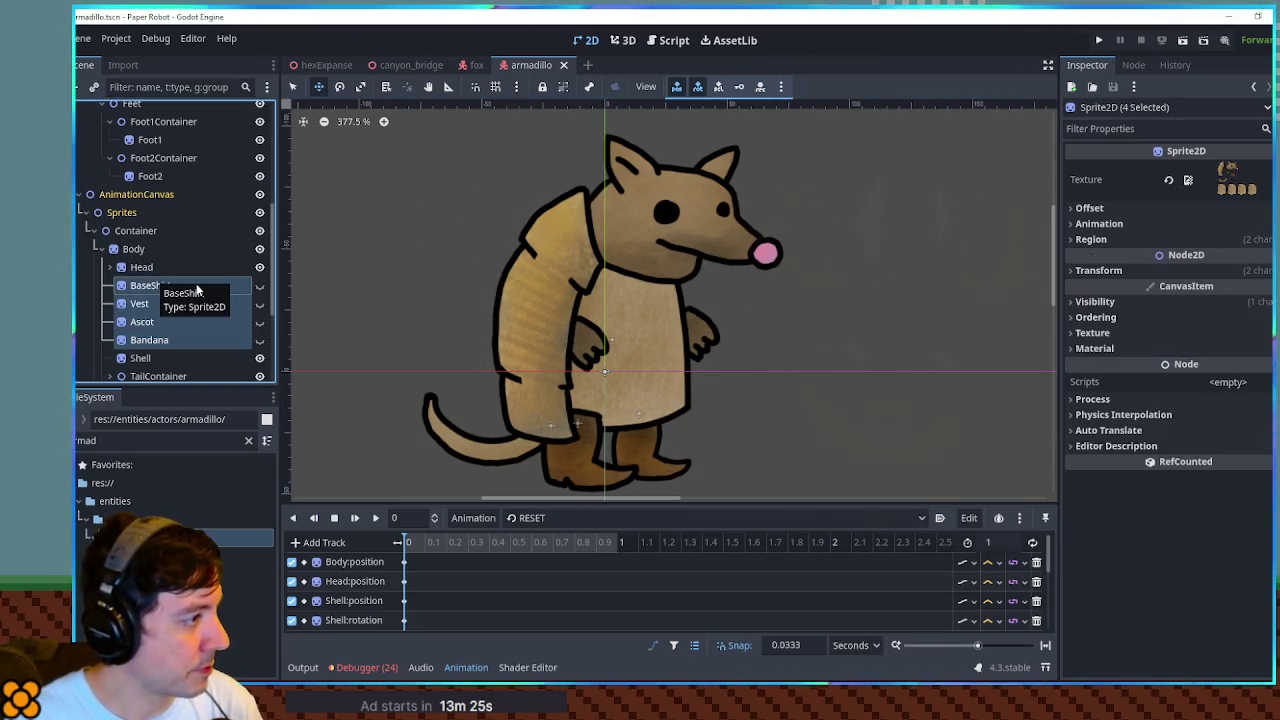
key(Delete)
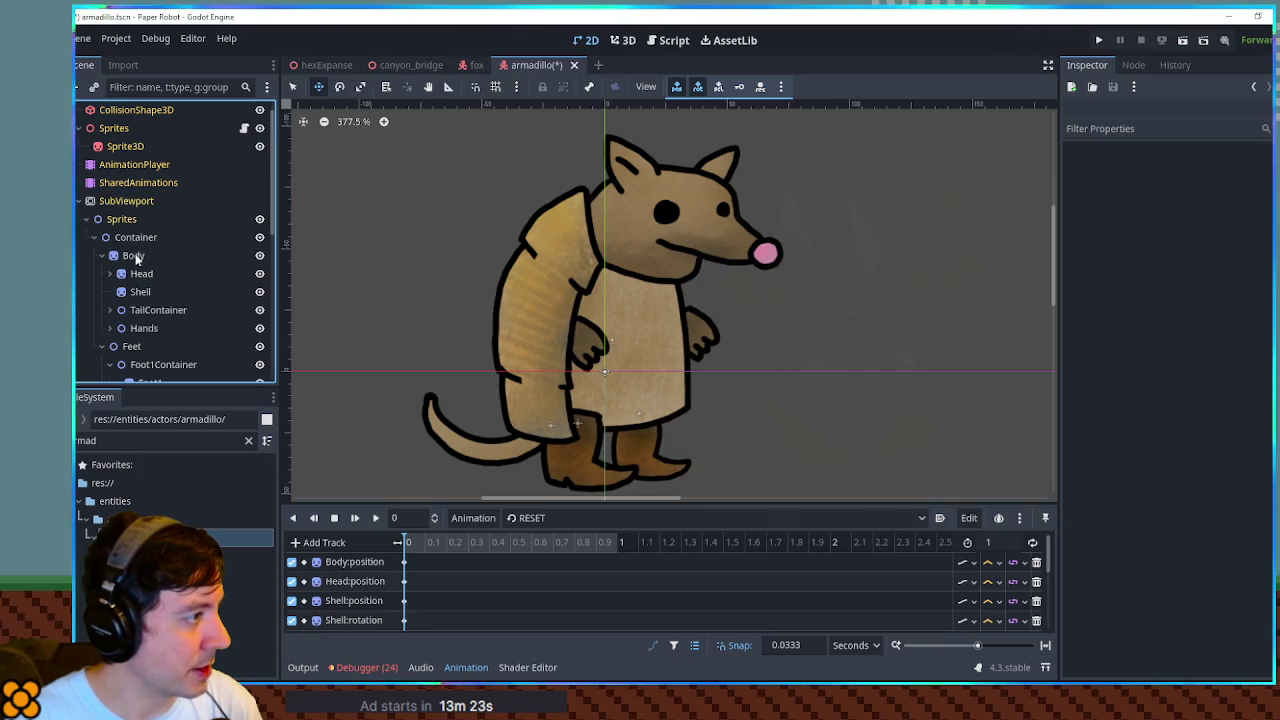
click(136, 258)
key(ctrl+z)
key(ctrl+F2)
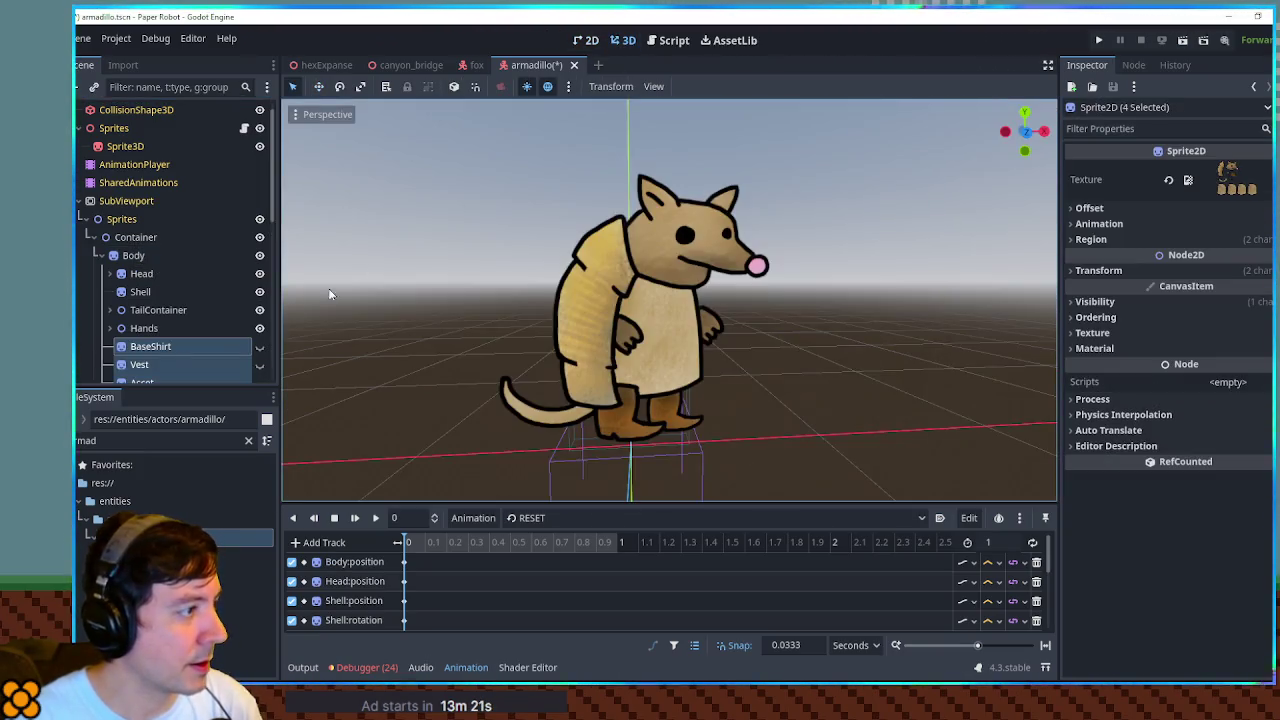
drag(150, 346, 152, 262)
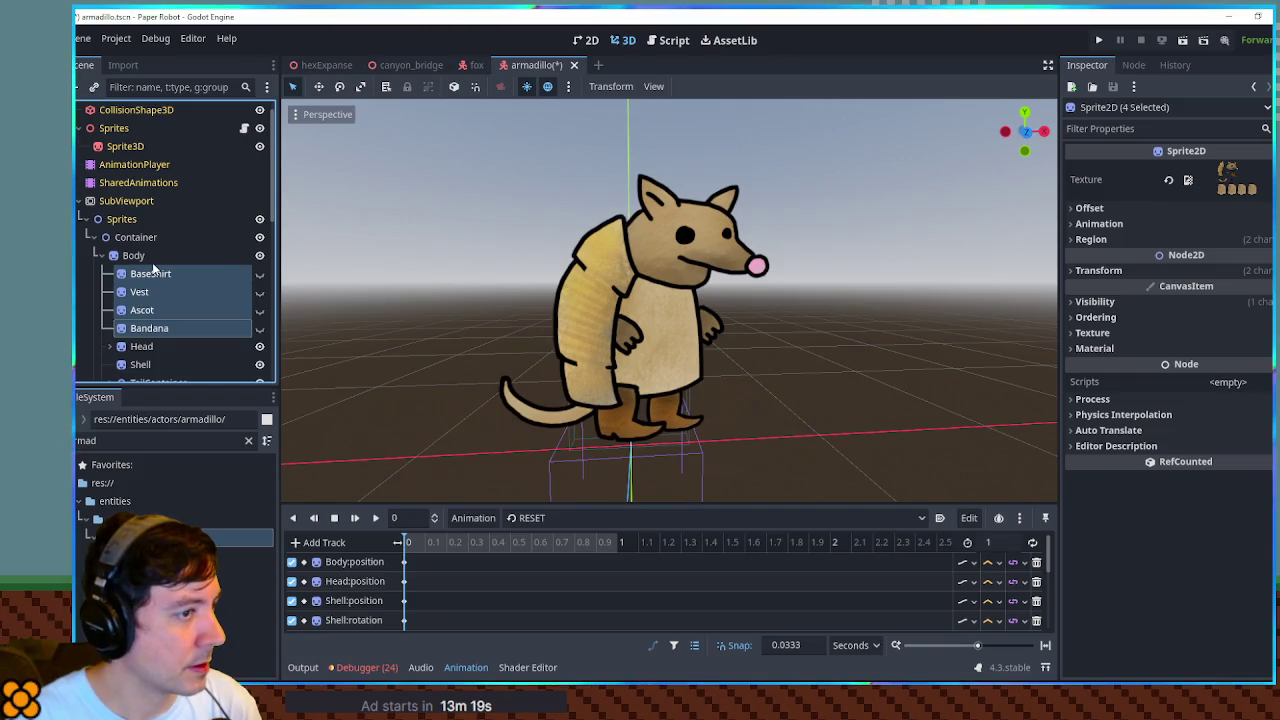
Hide the shirt, vest, ascot and bandana layers and save the armadillo scene.
scroll(723, 335, down, 6)
drag(638, 318, 708, 323)
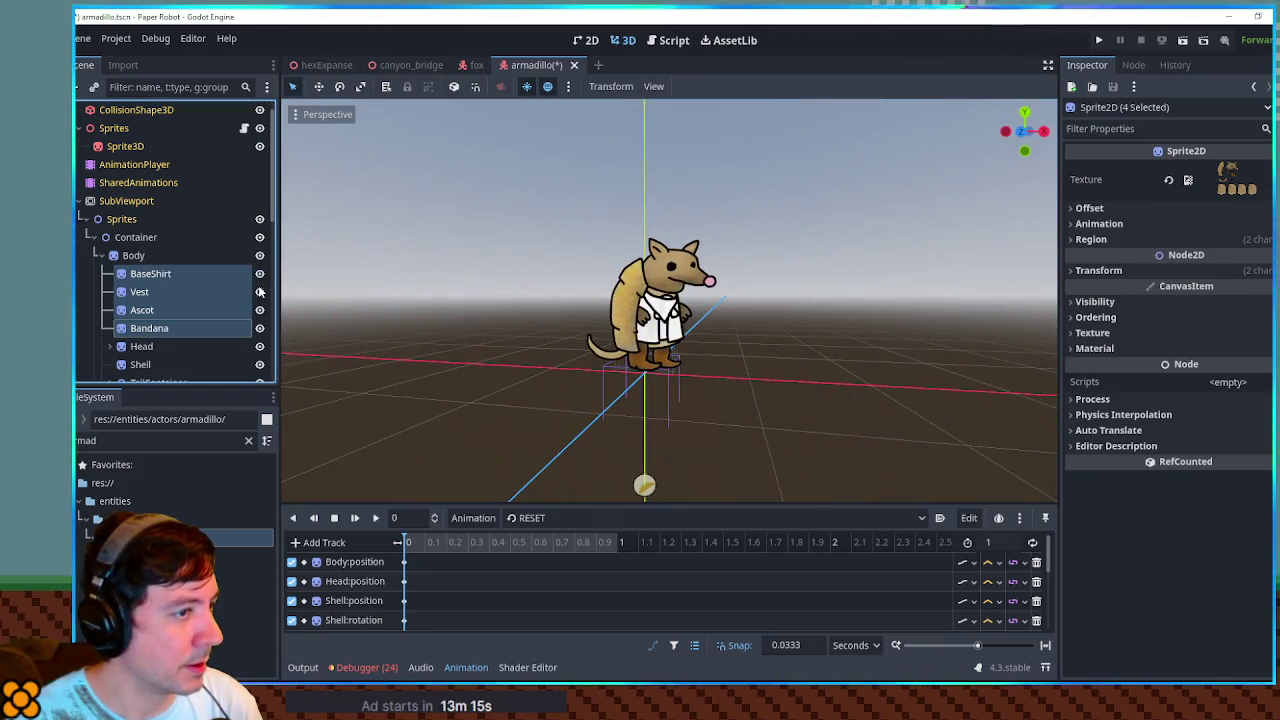
scroll(644, 317, up, 5)
scroll(644, 317, down, 4)
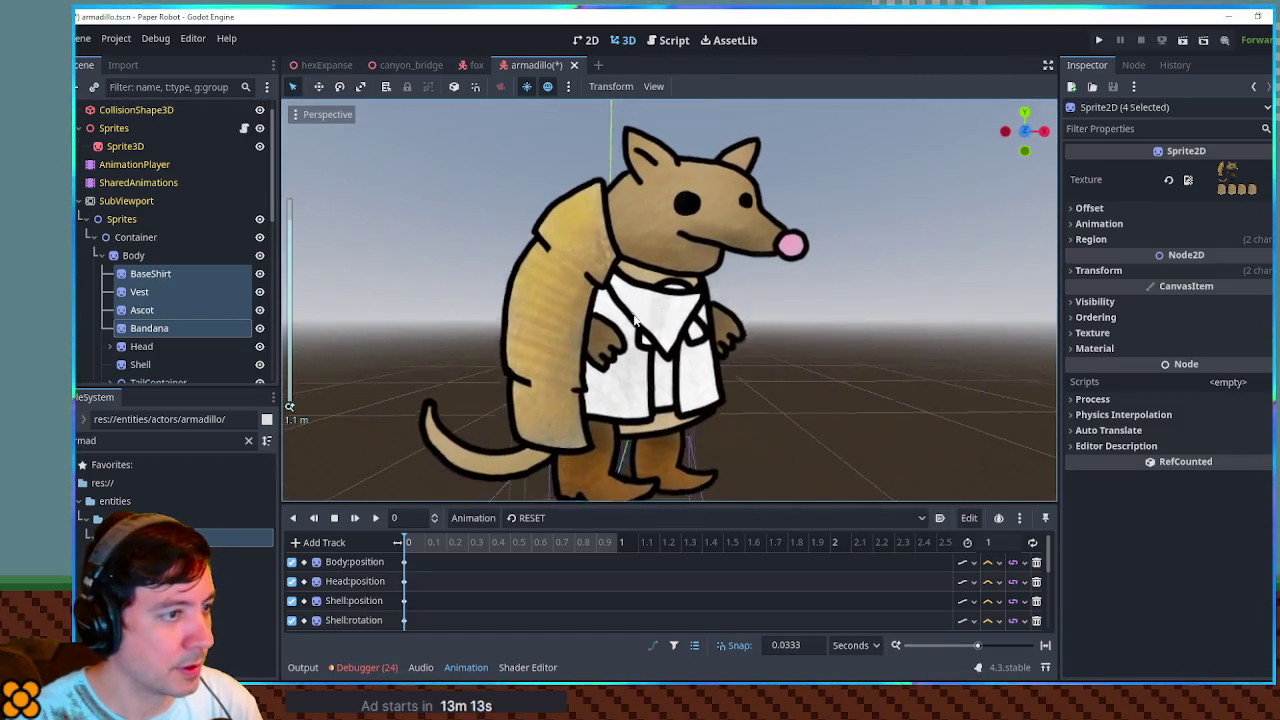
click(259, 274)
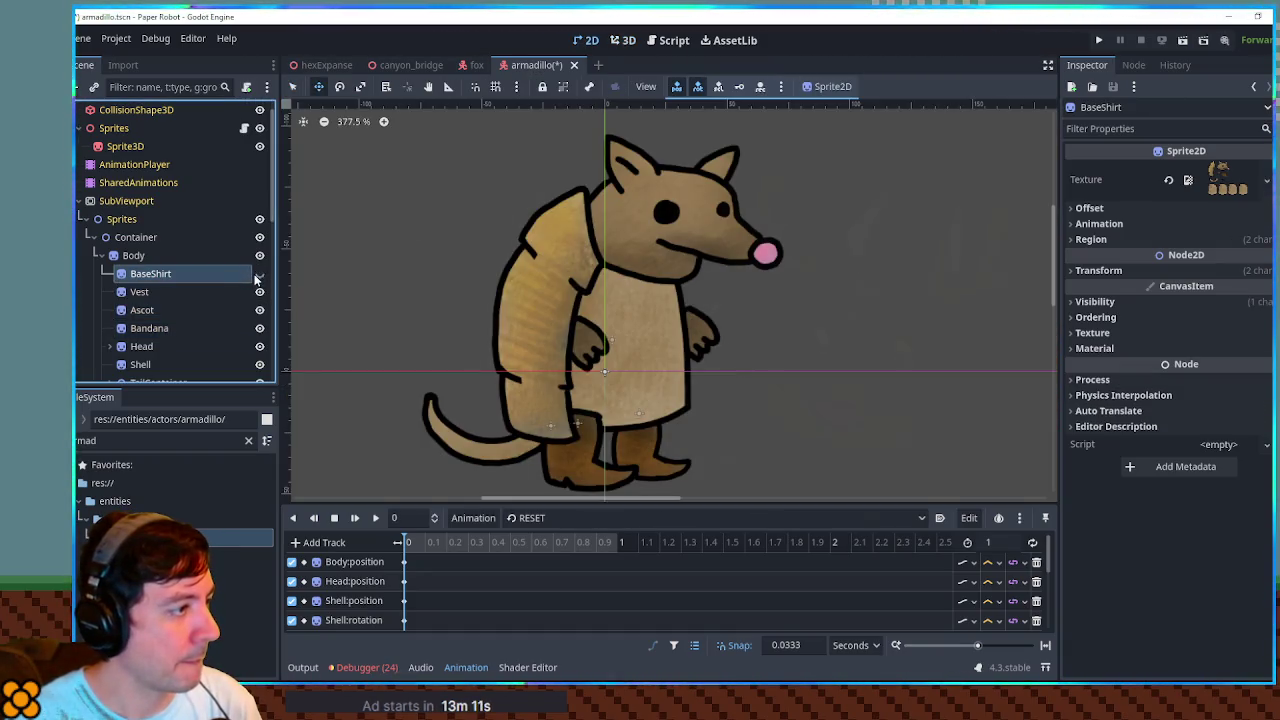
scroll(414, 289, down, 6)
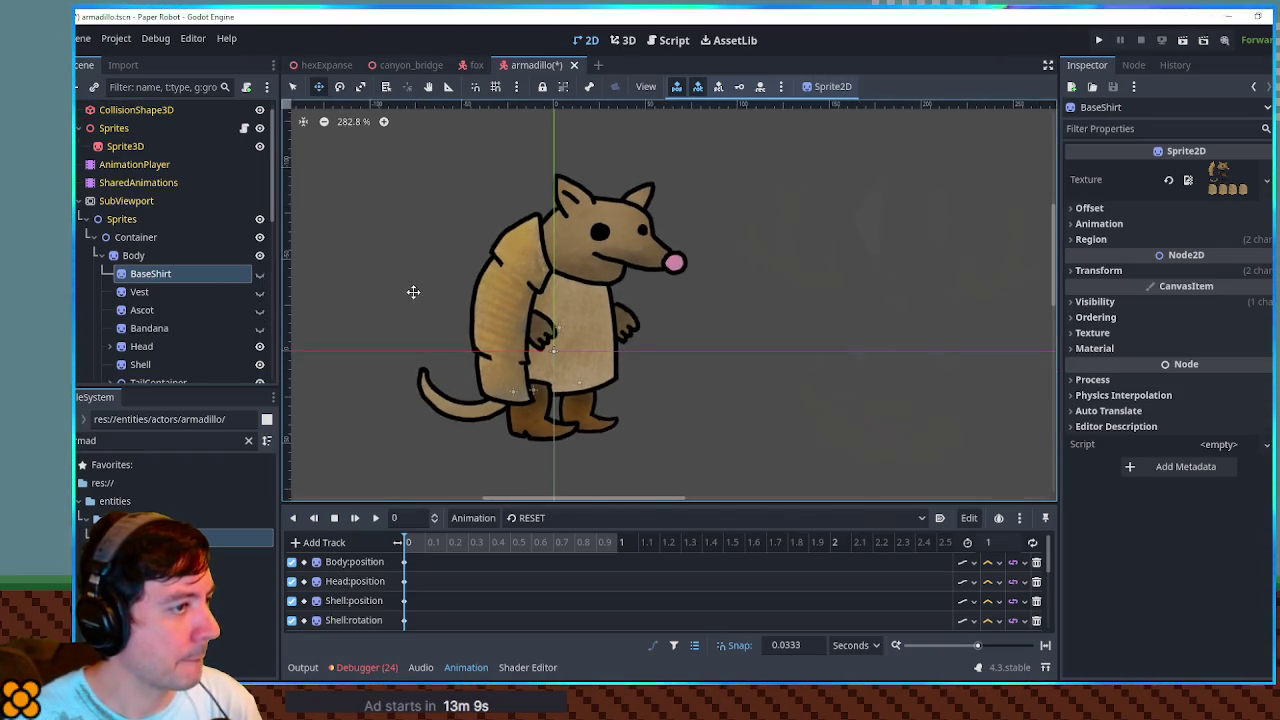
key(ctrl+s)
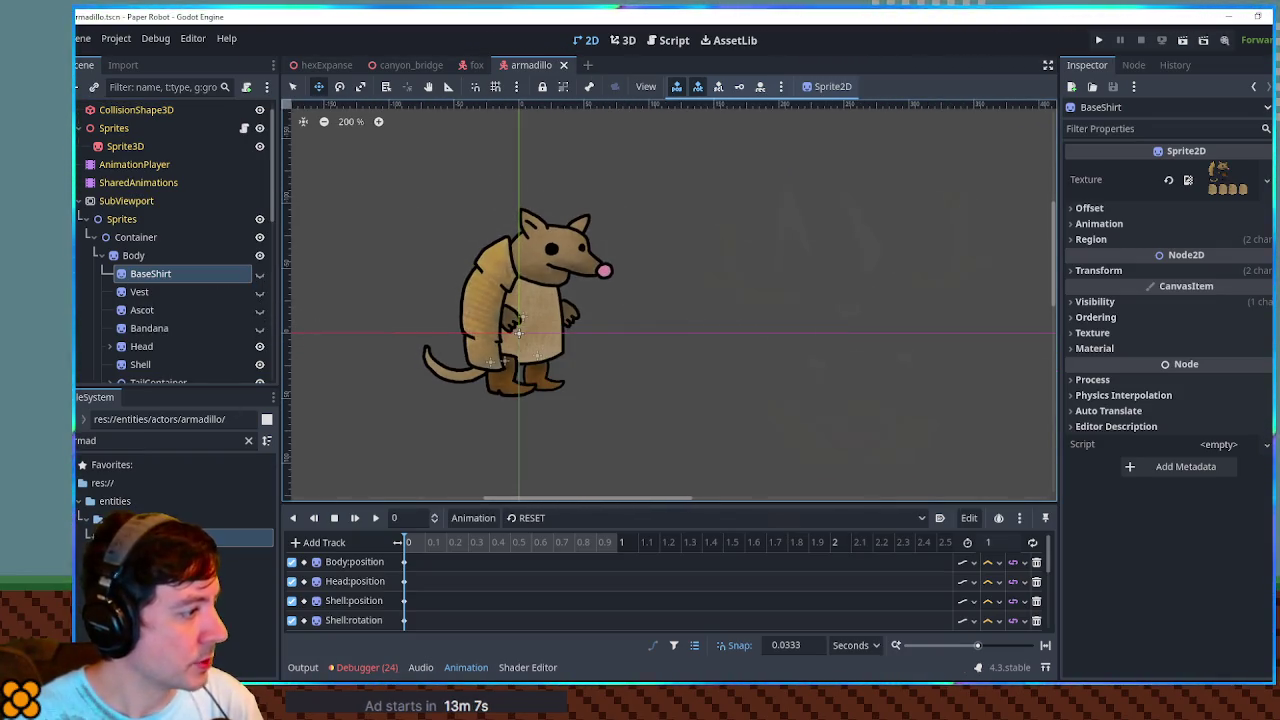
Create a new scene inheriting from armadillo.tscn.
right_click(157, 555)
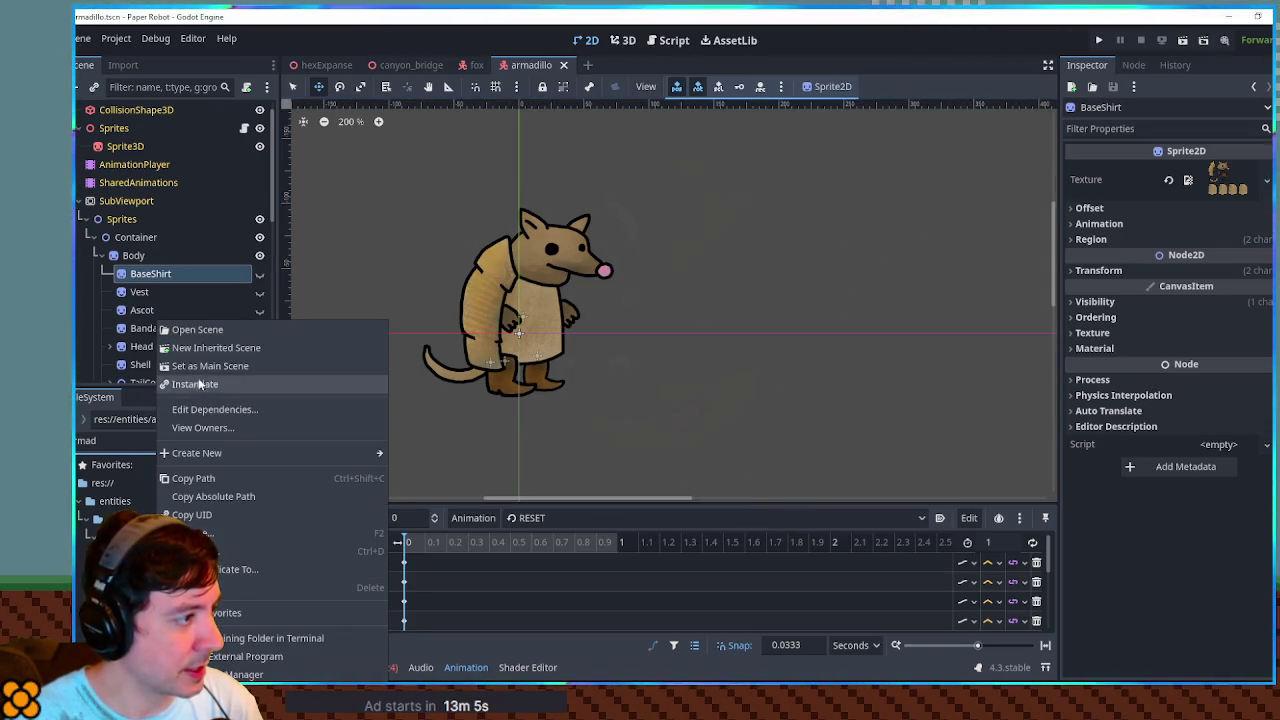
click(216, 347)
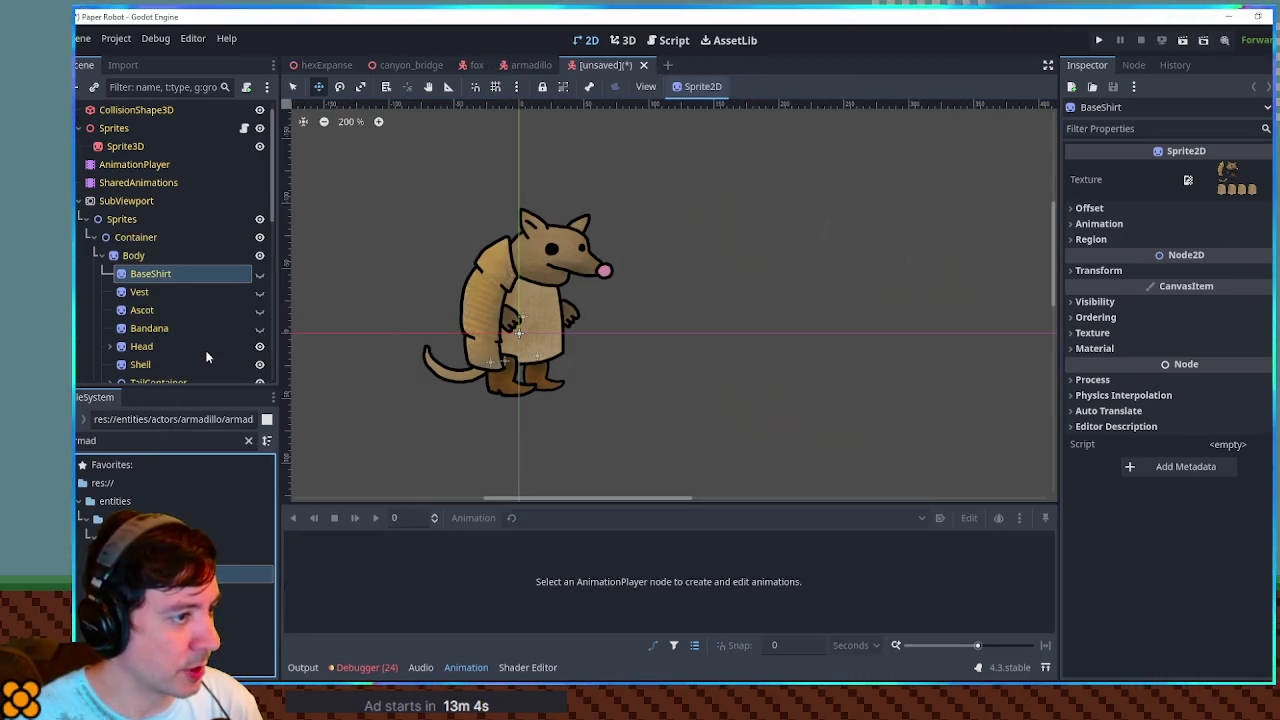
scroll(146, 133, up, 1)
Rename the inherited scene's root node from ArmadilloActor to ArmadilloActor-A.
click(160, 111)
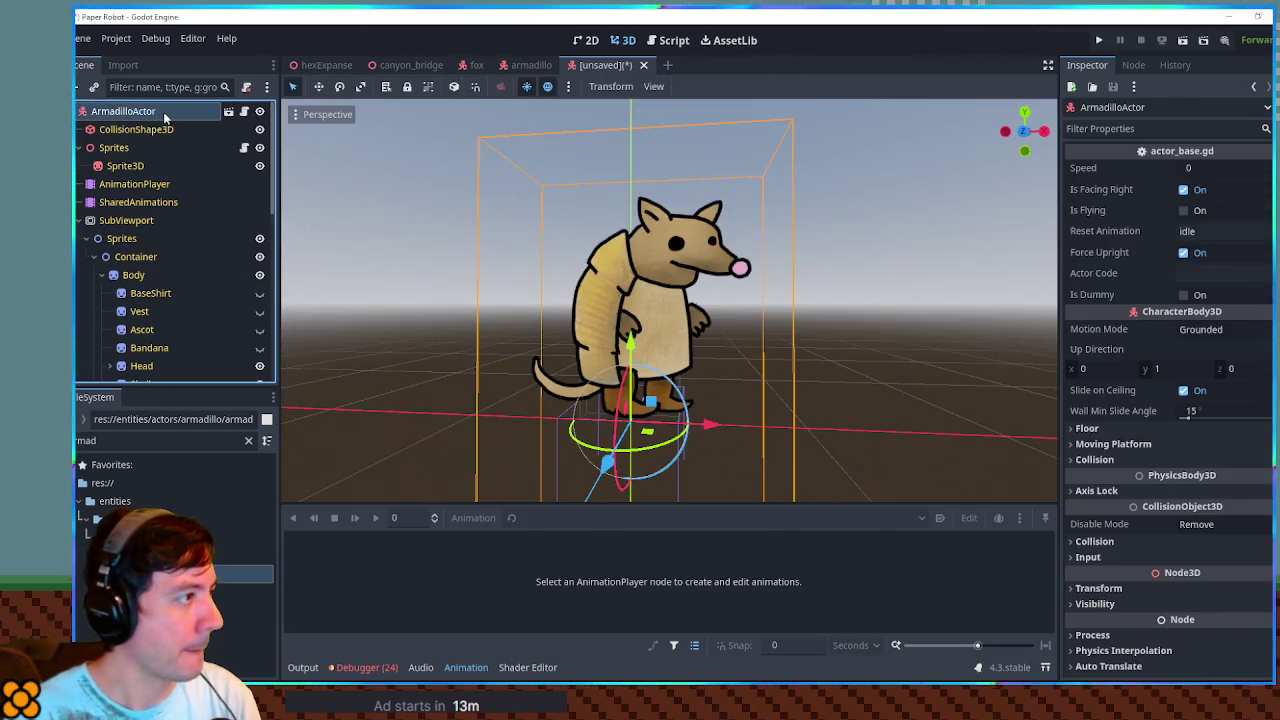
double_click(160, 111)
key(End)
text(-1)
key(Return)
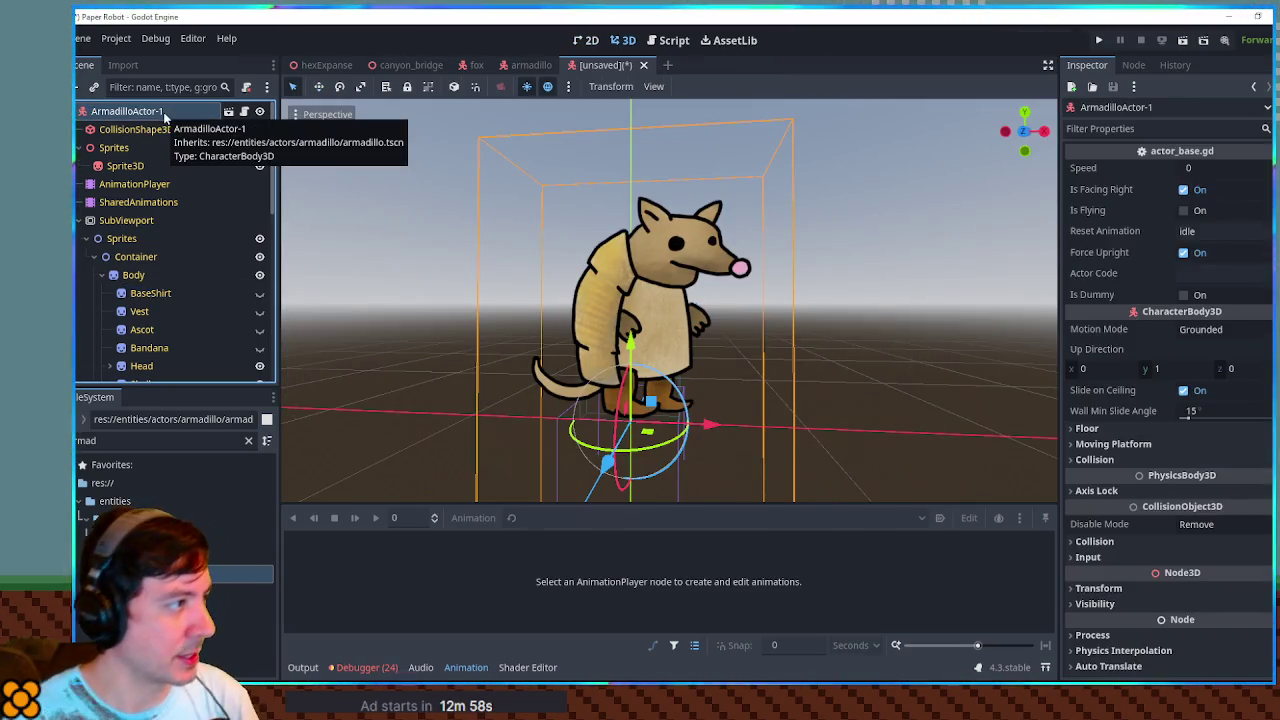
double_click(165, 112)
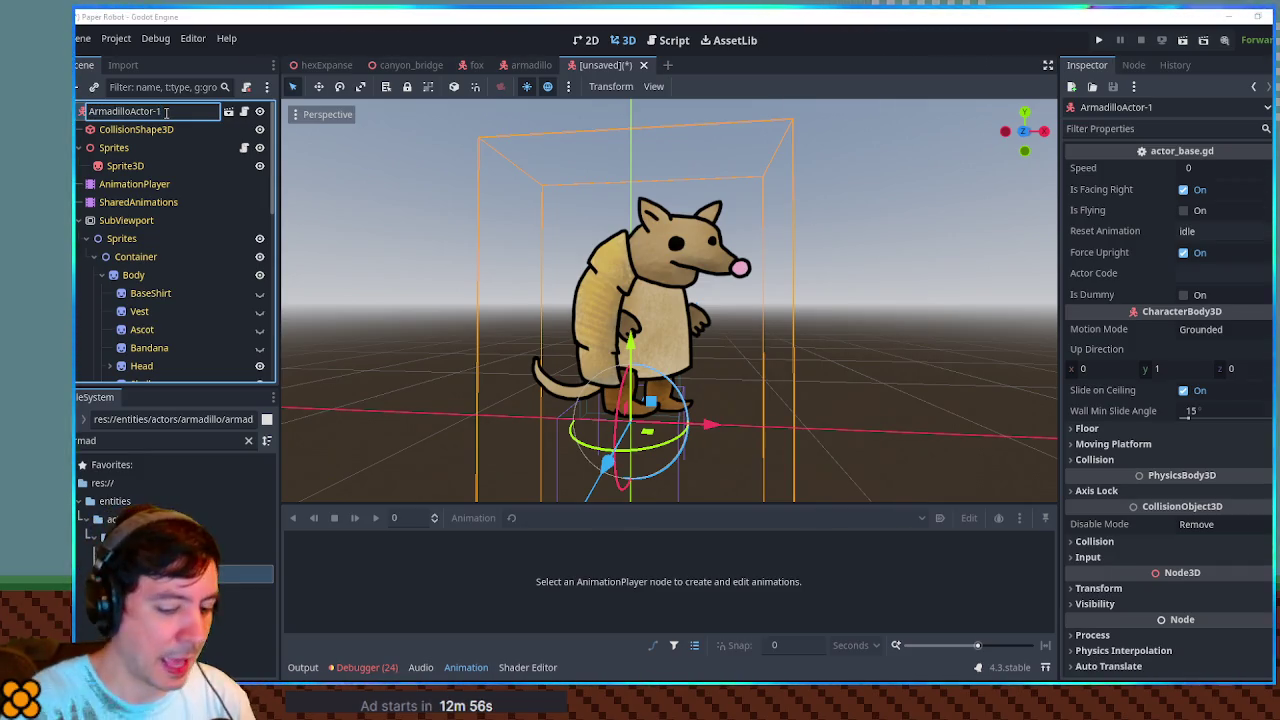
key(BackSpace)
text(A)
key(Return)
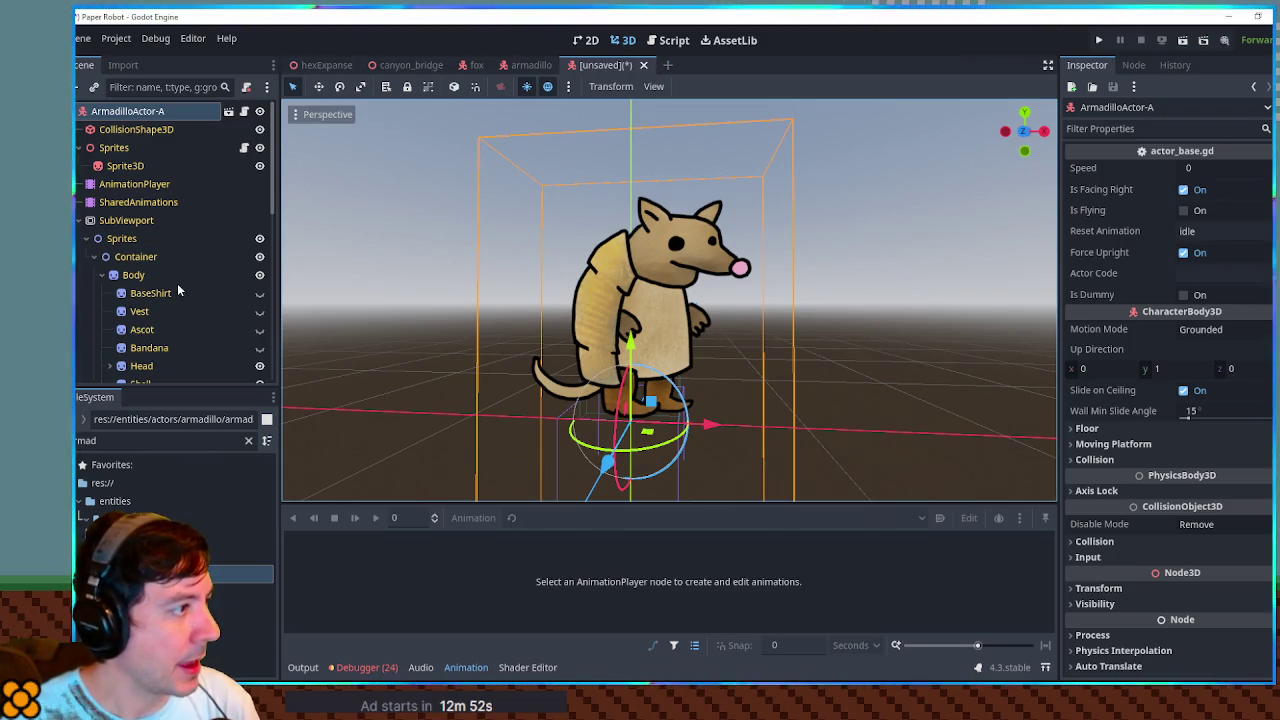
scroll(190, 280, down, 2)
click(201, 268)
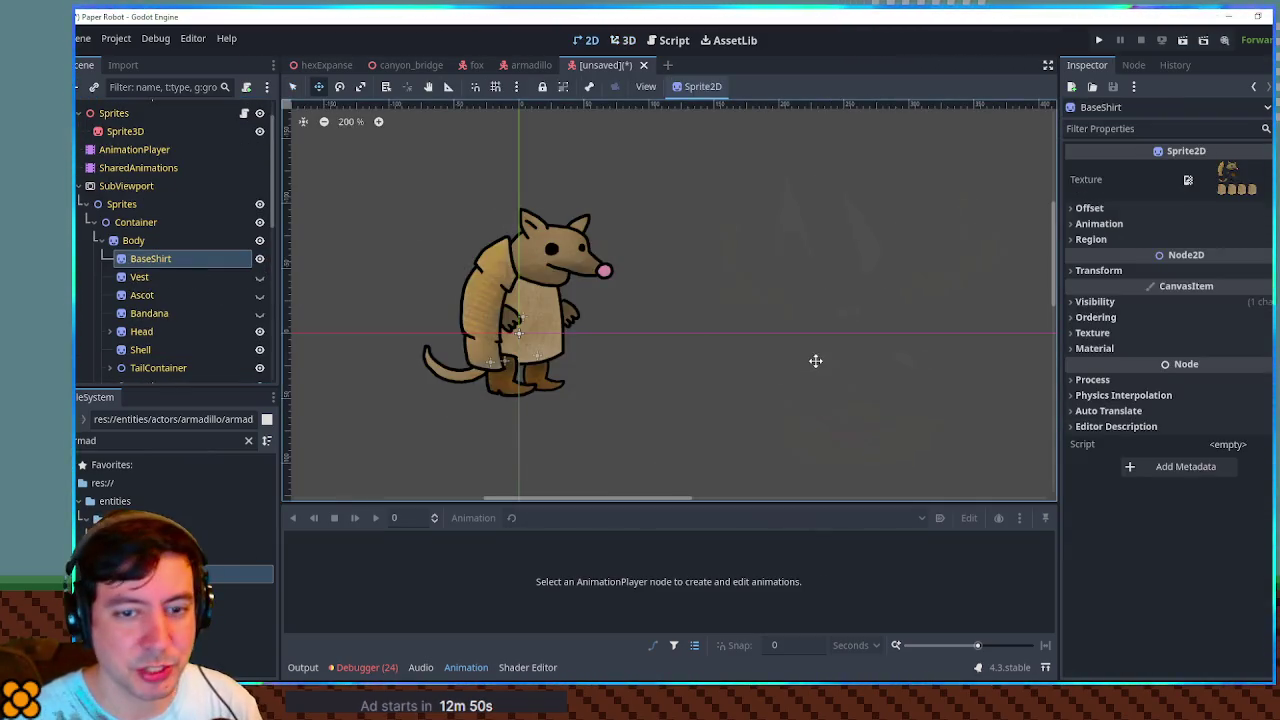
Try pink, yellow, mint and cream tints on BaseShirt's Self Modulate in the 3D view.
click(633, 41)
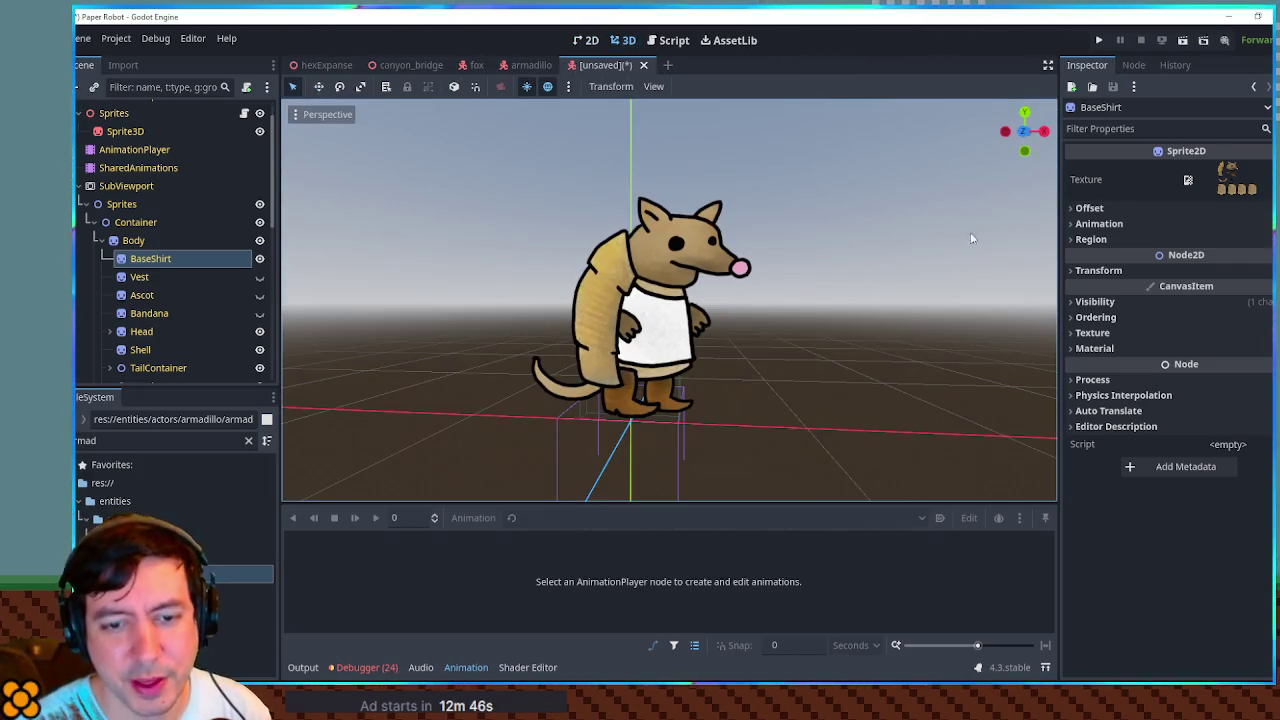
click(1141, 298)
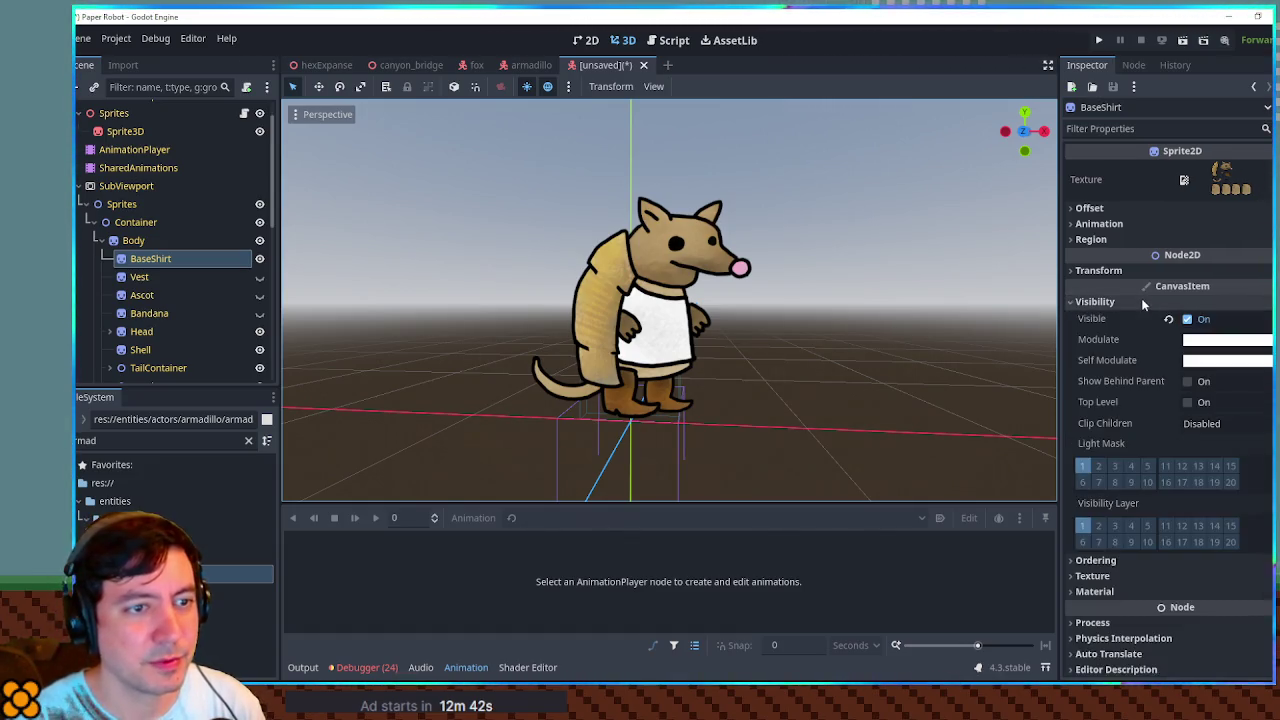
click(1222, 361)
mouse_move(1152, 268)
mouse_down()
mouse_move(1201, 267)
mouse_move(1163, 241)
mouse_move(1210, 262)
mouse_up()
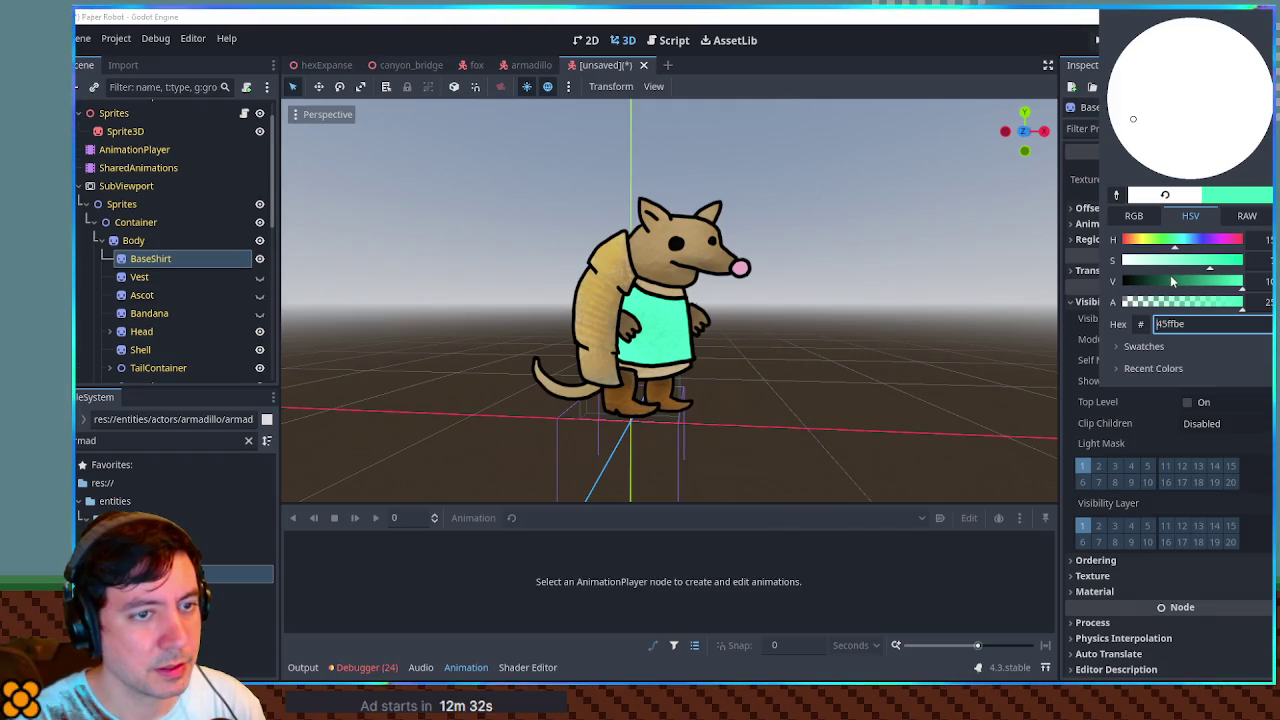
drag(1174, 243, 1129, 245)
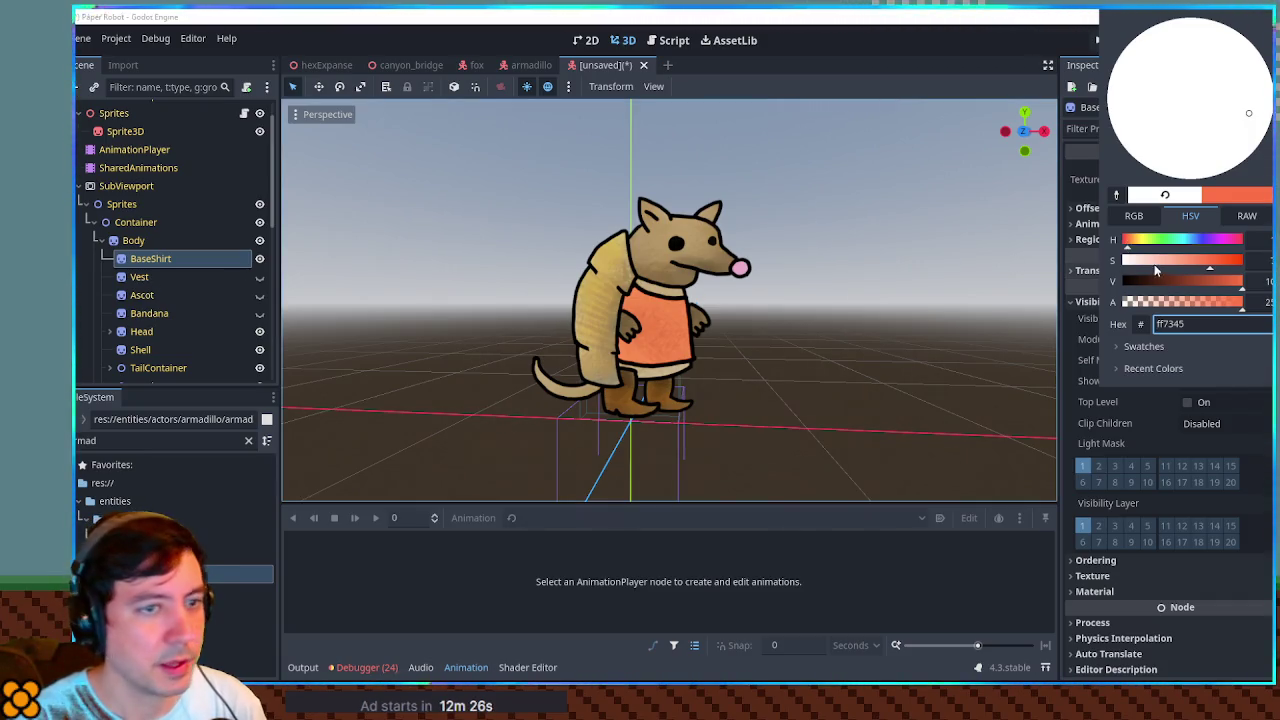
mouse_move(1200, 241)
mouse_down()
mouse_move(1229, 241)
mouse_move(1145, 245)
mouse_move(1120, 262)
mouse_up()
click(1165, 262)
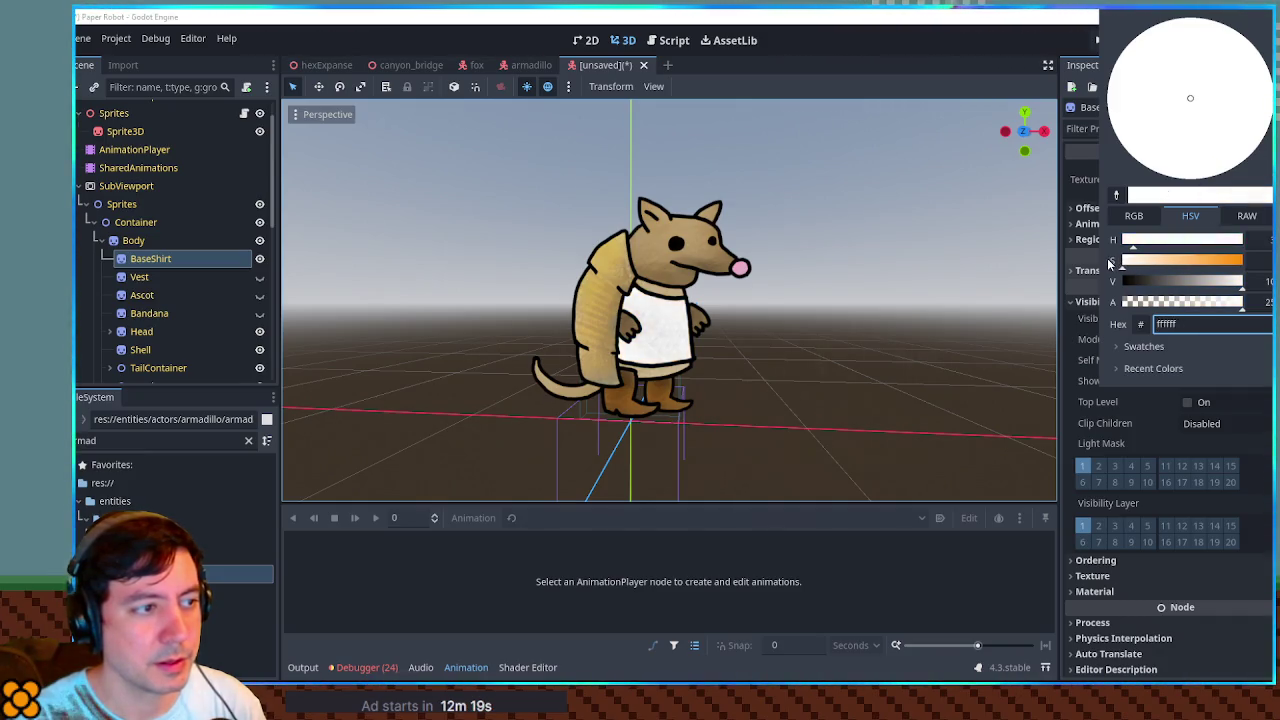
Make the Vest visible and discard the shirt tint so the shirt stays white.
click(259, 277)
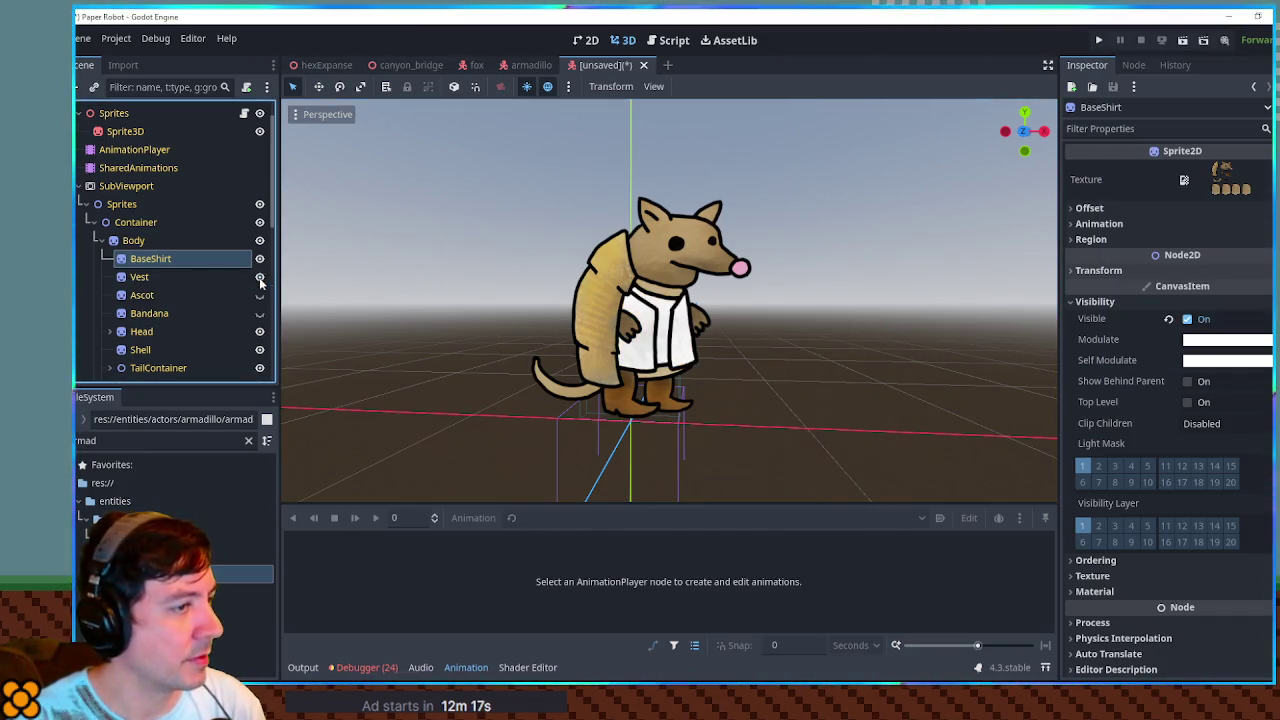
text(ff24af)
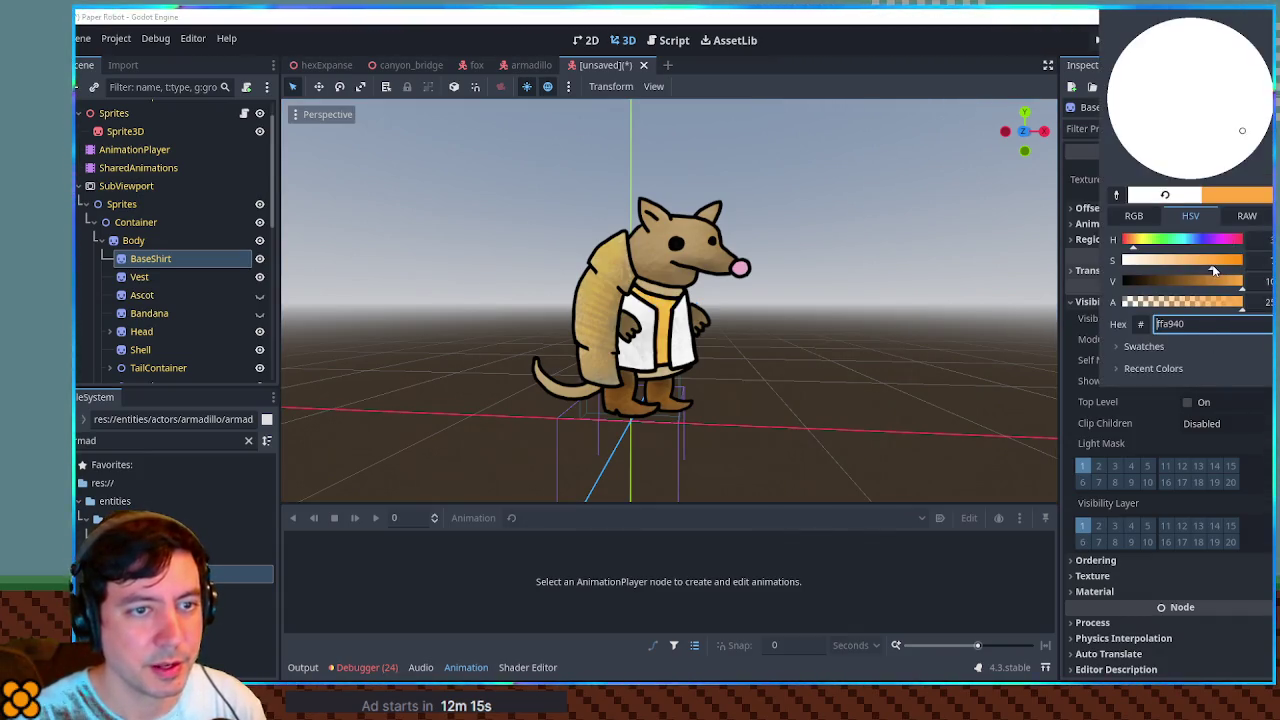
key(Return)
key(Escape)
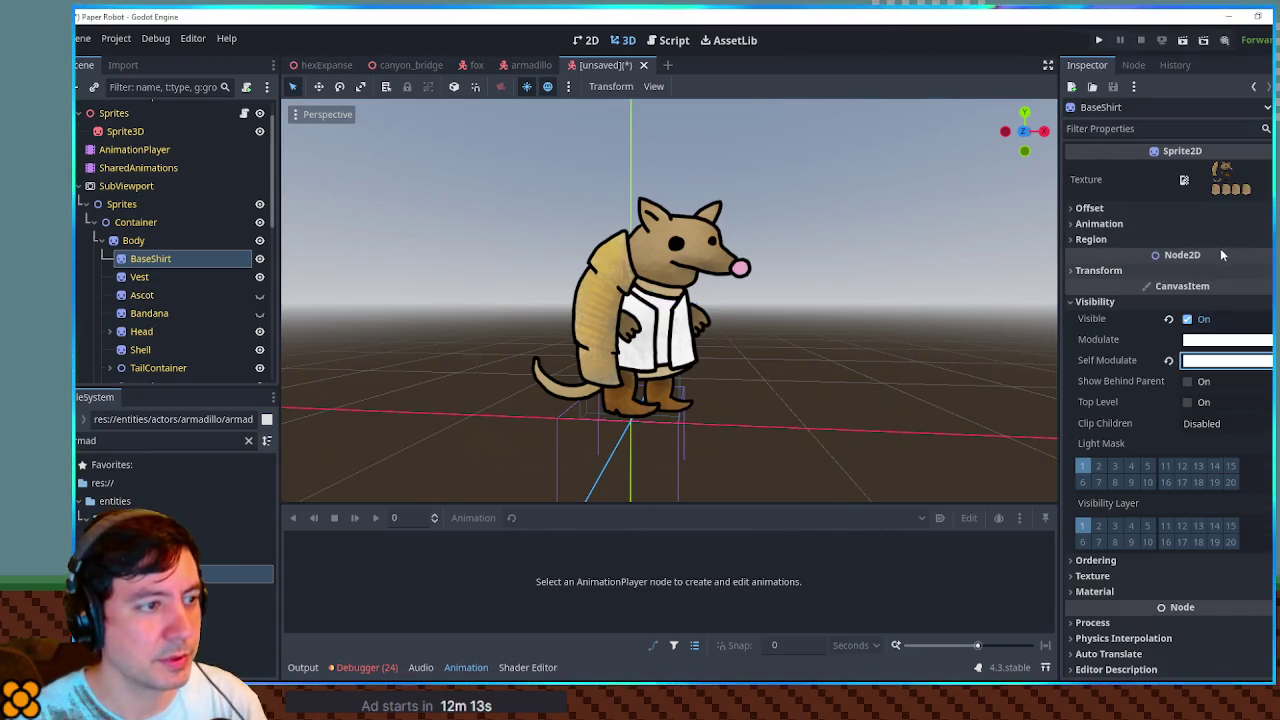
Tint the Vest sprite's Self Modulate red (ff4747) and return to the 2D view.
click(160, 278)
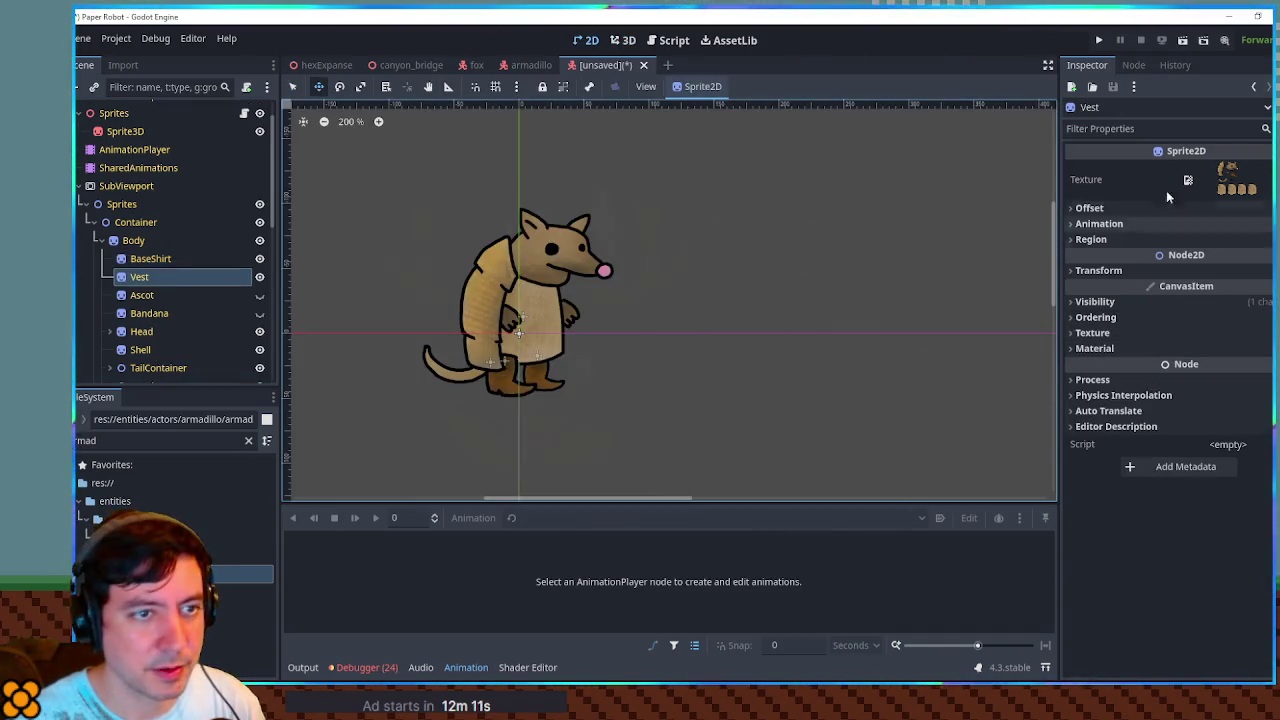
click(623, 40)
click(1206, 301)
click(1225, 339)
click(1205, 261)
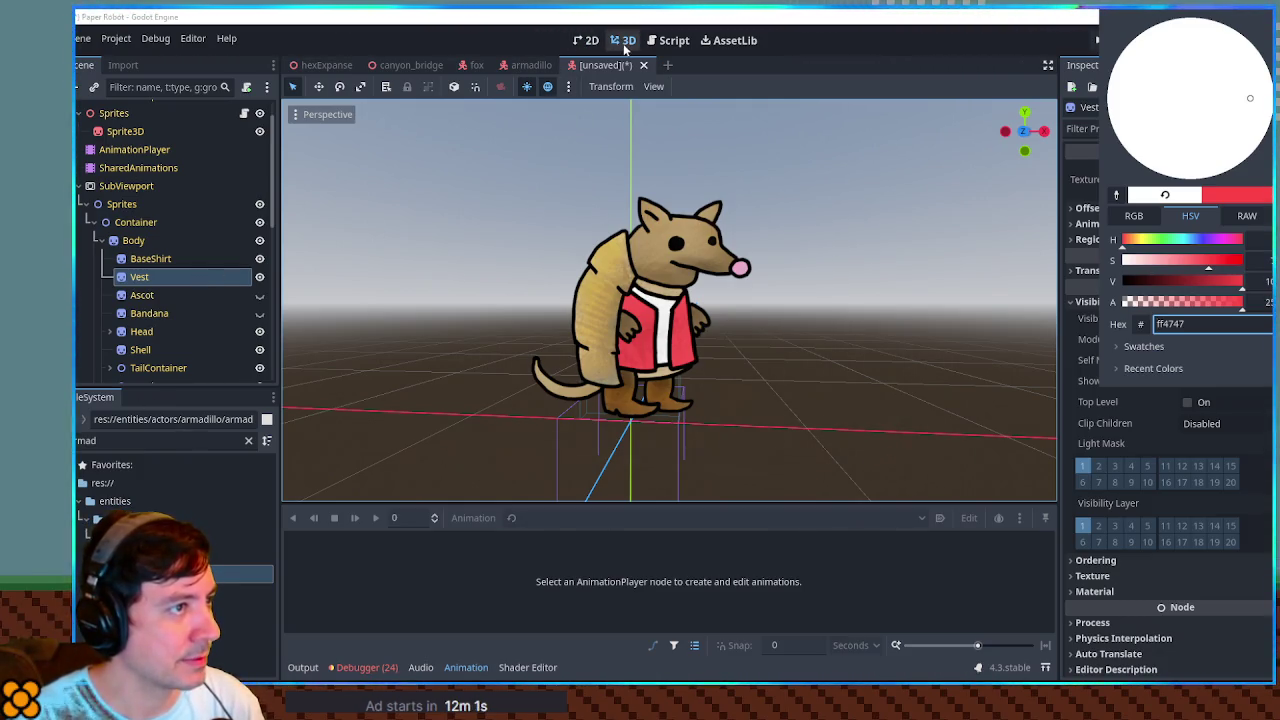
scroll(234, 287, down, 3)
scroll(234, 287, down, 4)
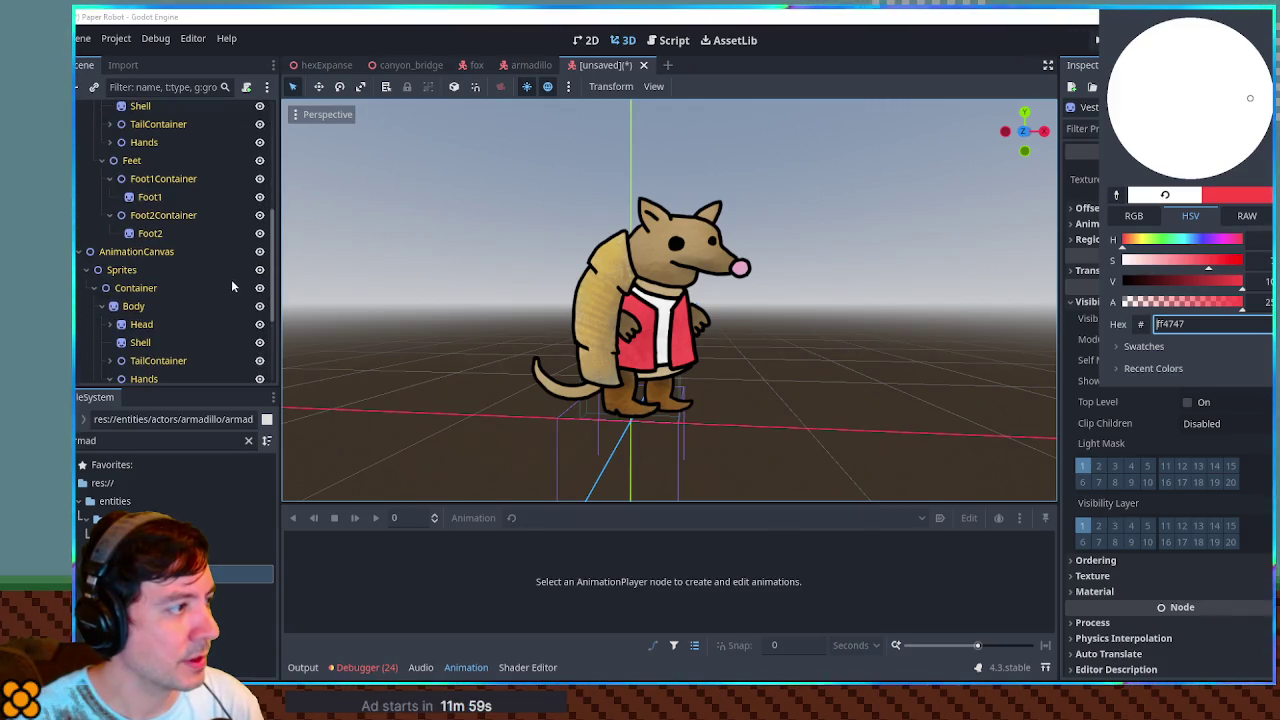
click(586, 38)
click(588, 40)
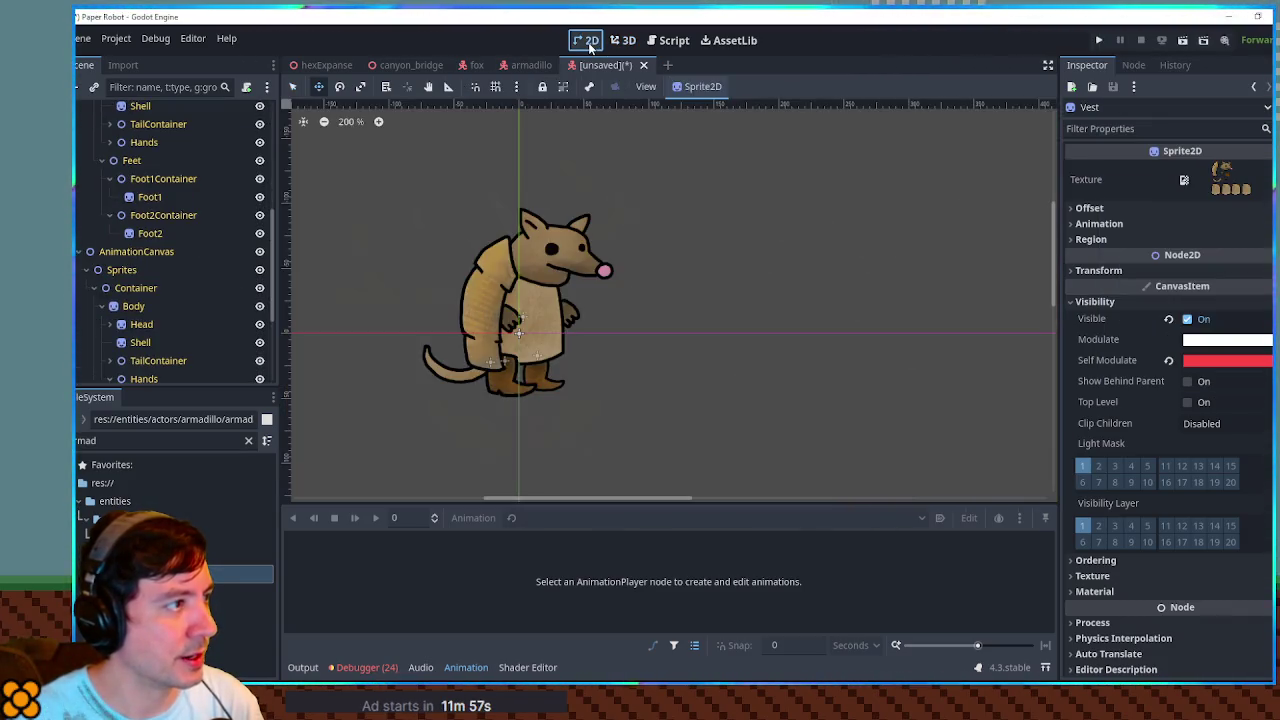
key(ctrl+s)
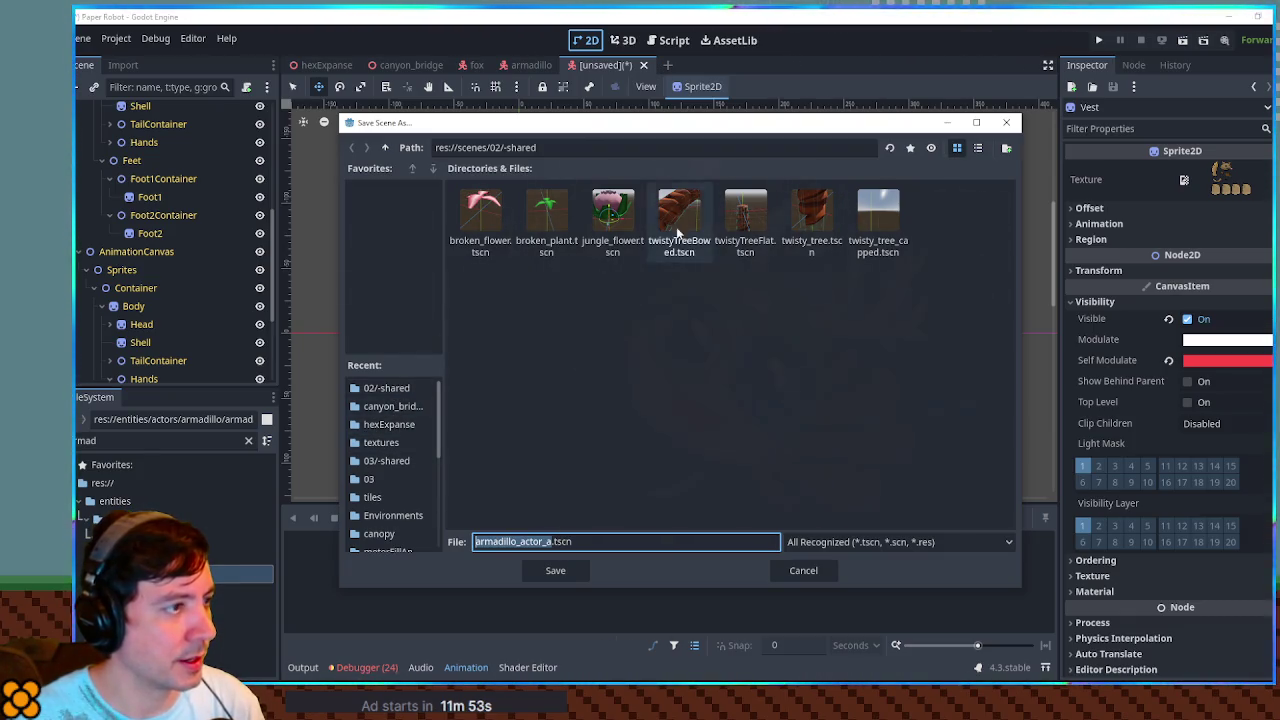
Save the variant as armadillo_actor_a.tscn in res://entities/actors/armadillo, then return to the armadillo scene.
click(385, 148)
click(385, 148)
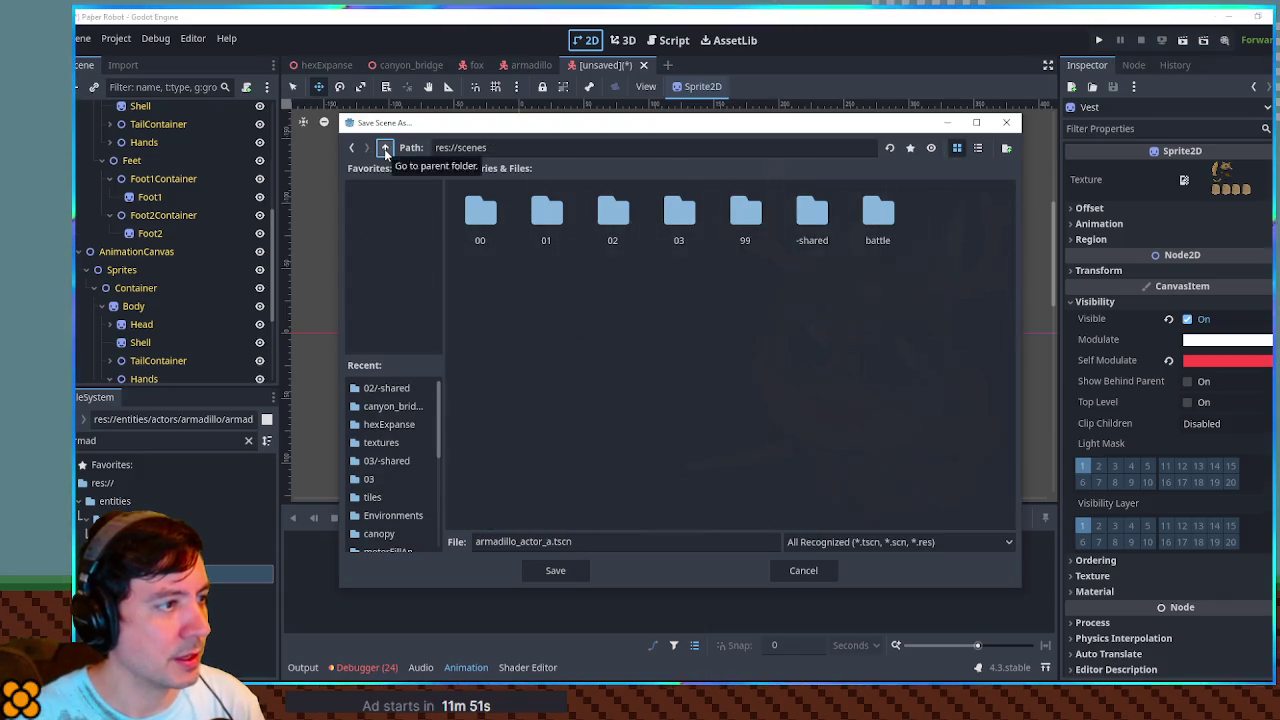
click(385, 148)
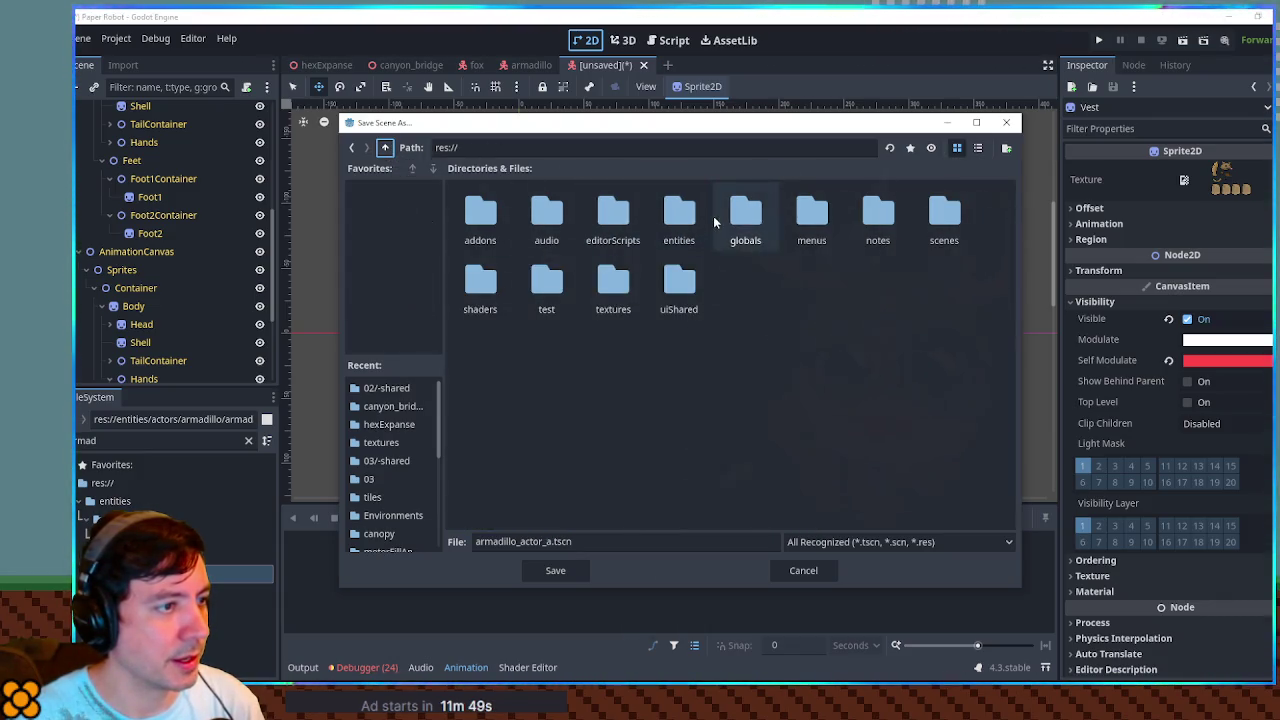
double_click(679, 213)
double_click(485, 215)
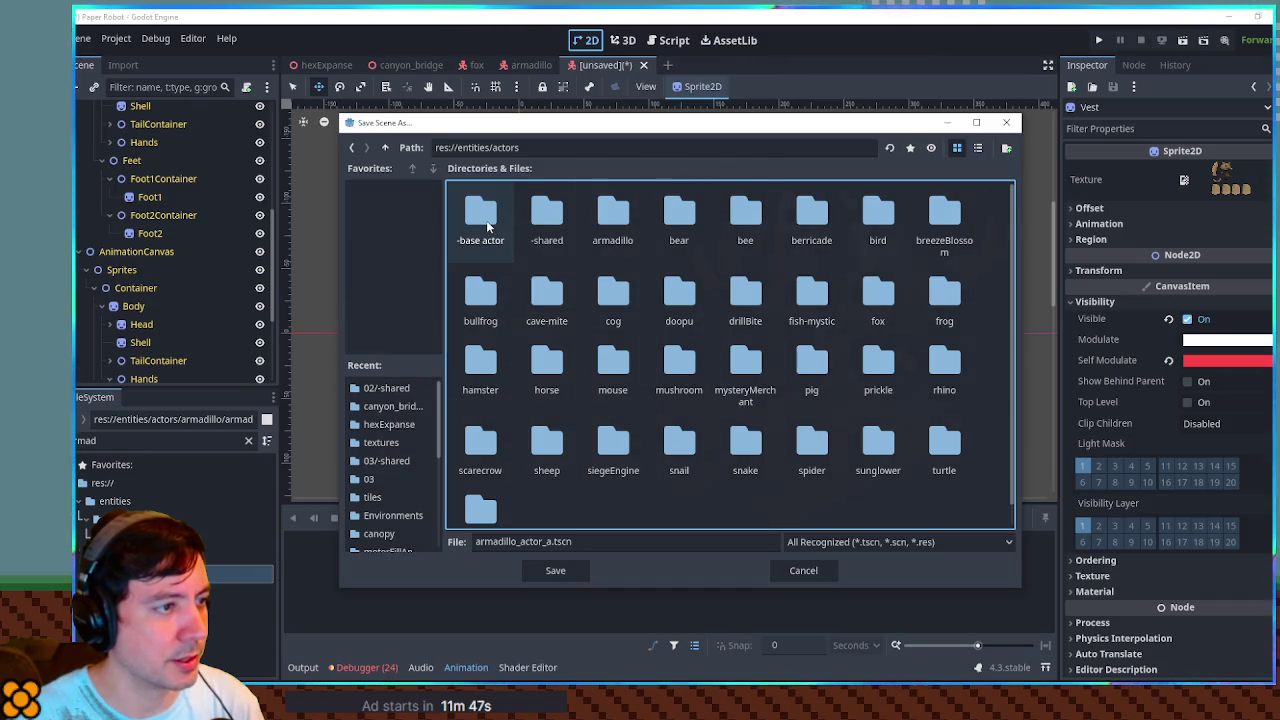
double_click(605, 215)
click(552, 572)
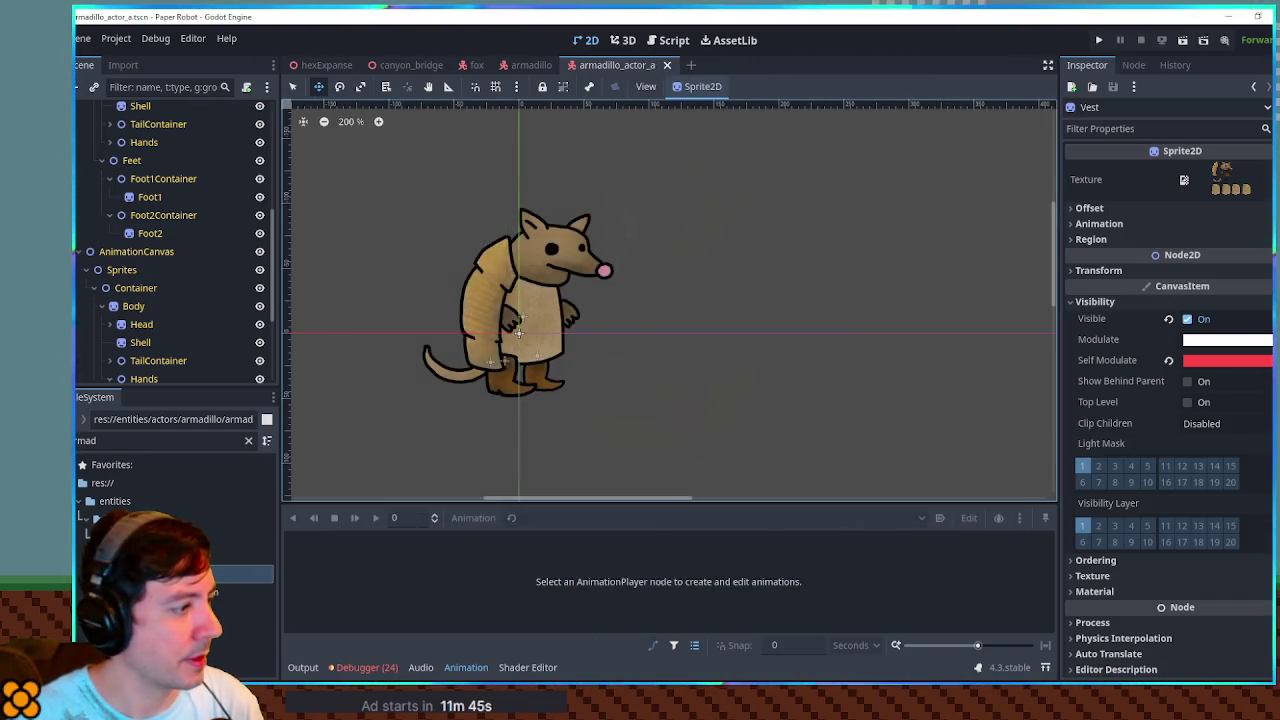
key(ctrl+shift+Tab)
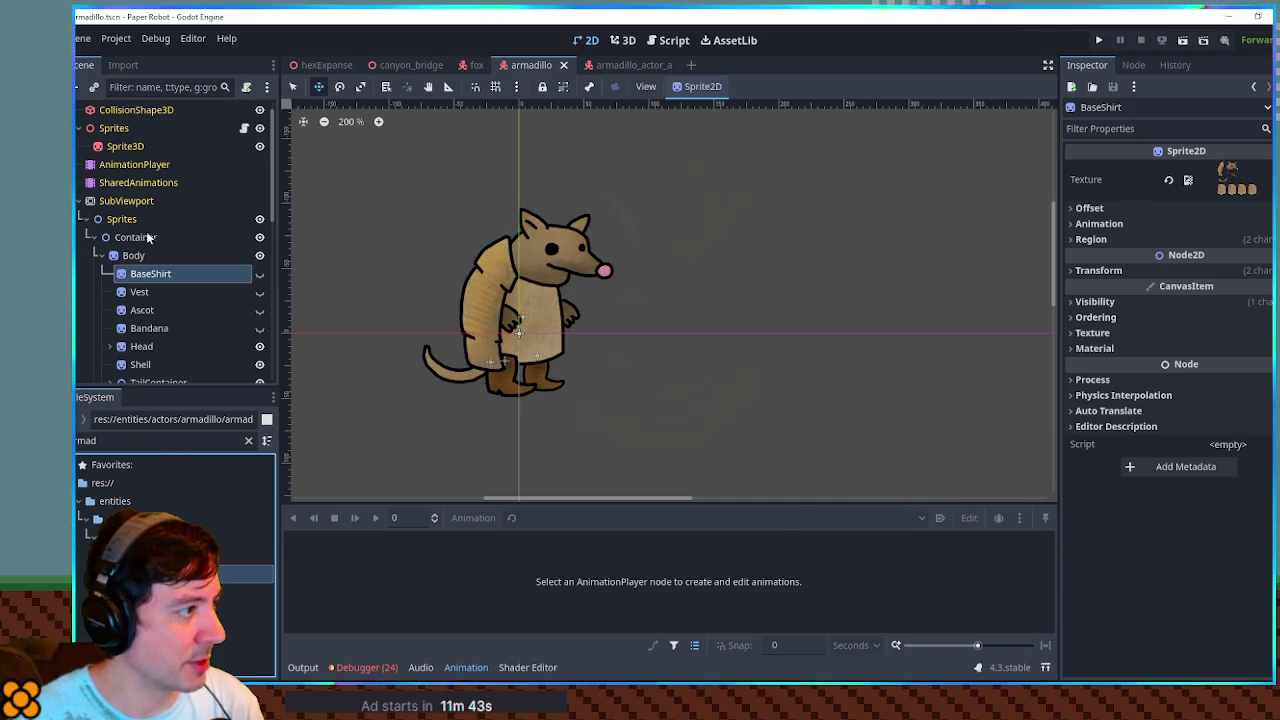
Duplicate the Mouth sprite under Head and name the copy Hat1.
click(98, 253)
scroll(95, 303, down, 4)
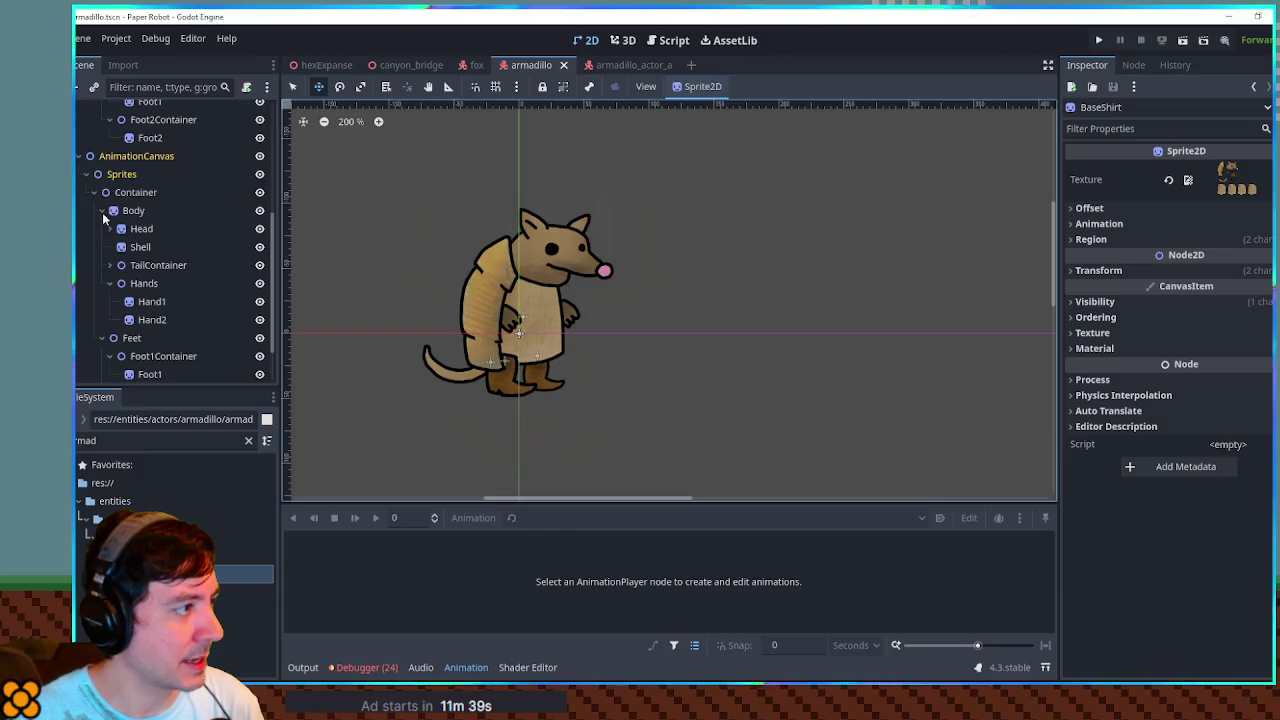
click(102, 211)
click(108, 263)
click(101, 262)
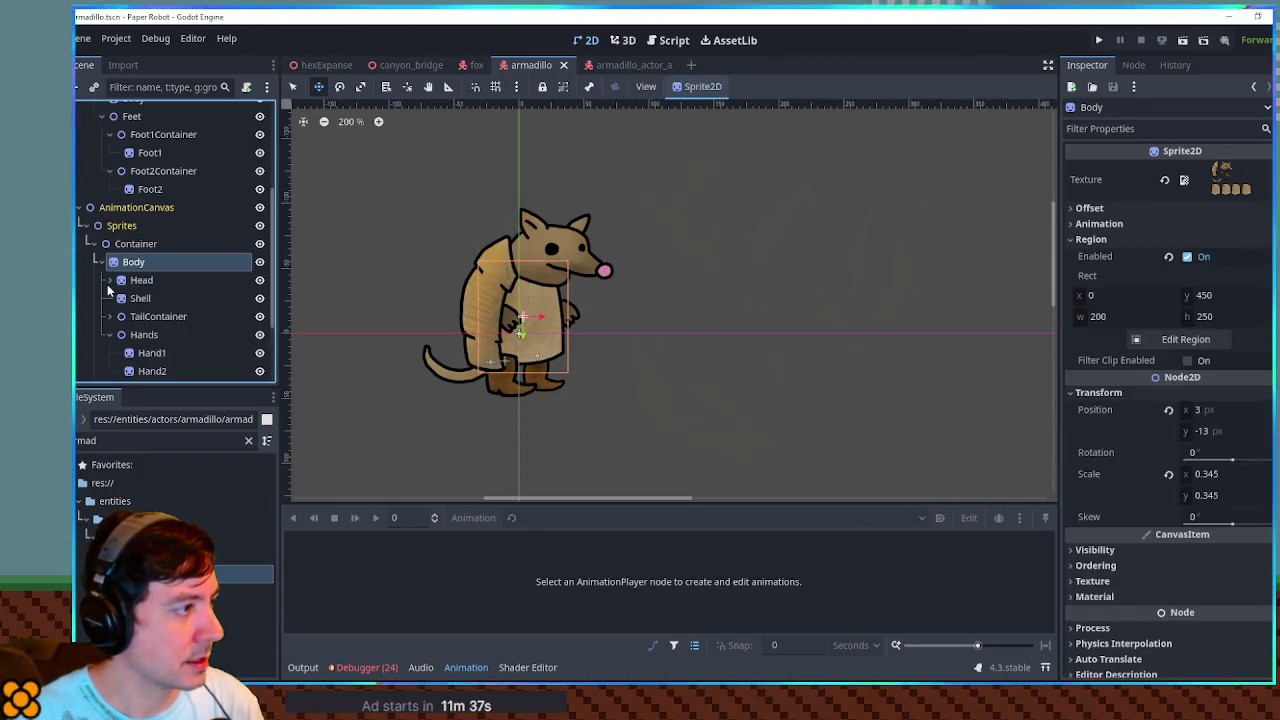
click(147, 282)
click(148, 298)
click(147, 282)
click(148, 300)
key(ctrl+d)
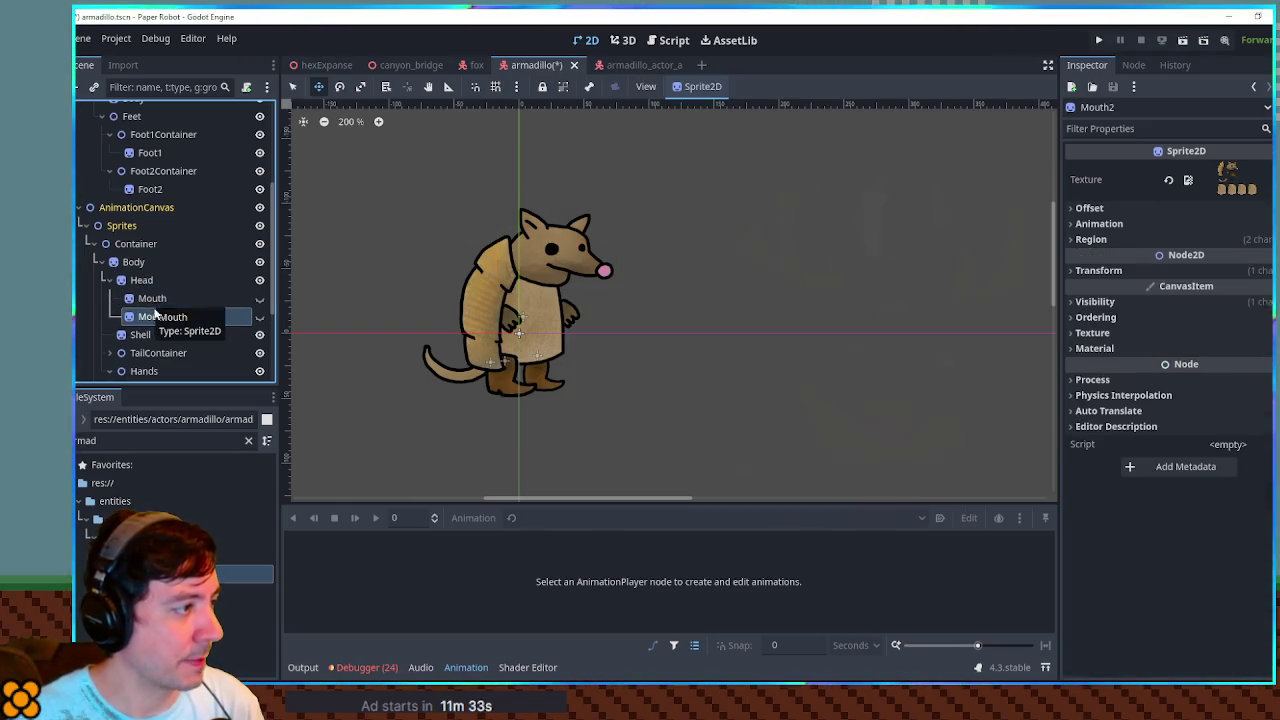
double_click(172, 318)
text(Hat1)
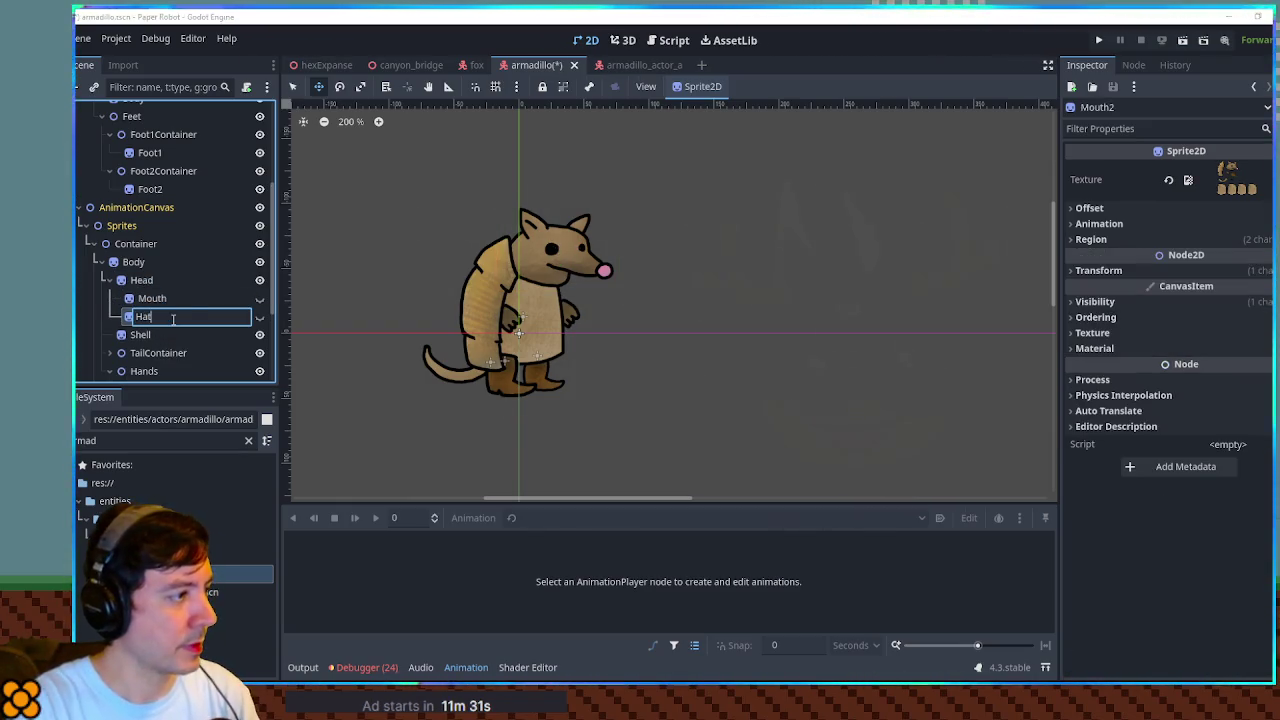
key(Return)
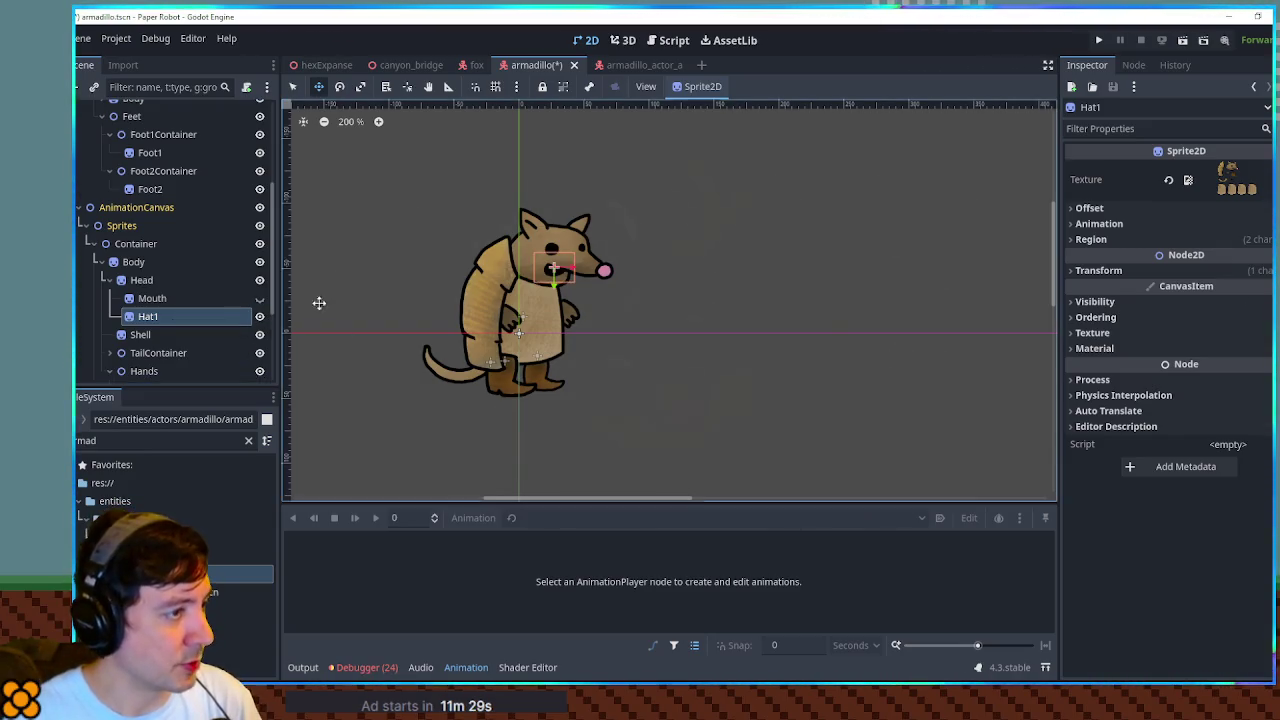
Crop Hat1's texture region to the brown cowboy hat and move it onto the head.
scroll(518, 150, up, 4)
click(1165, 240)
click(1150, 339)
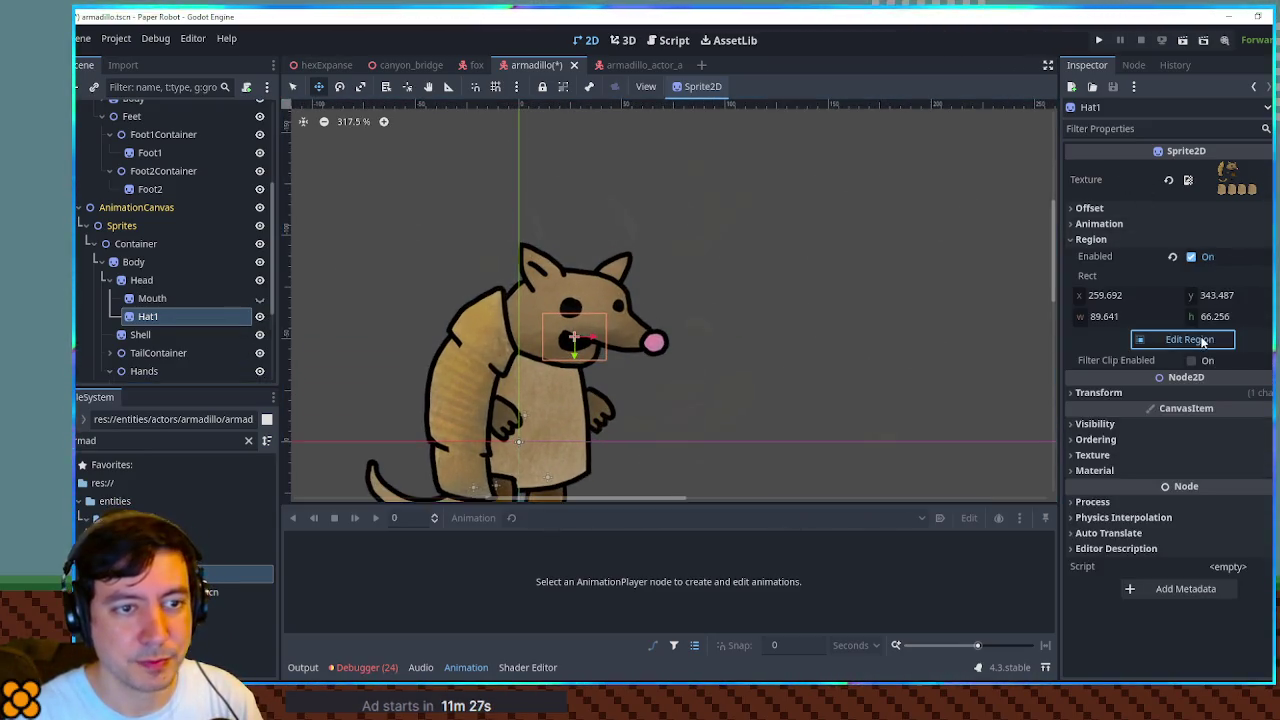
drag(748, 389, 674, 485)
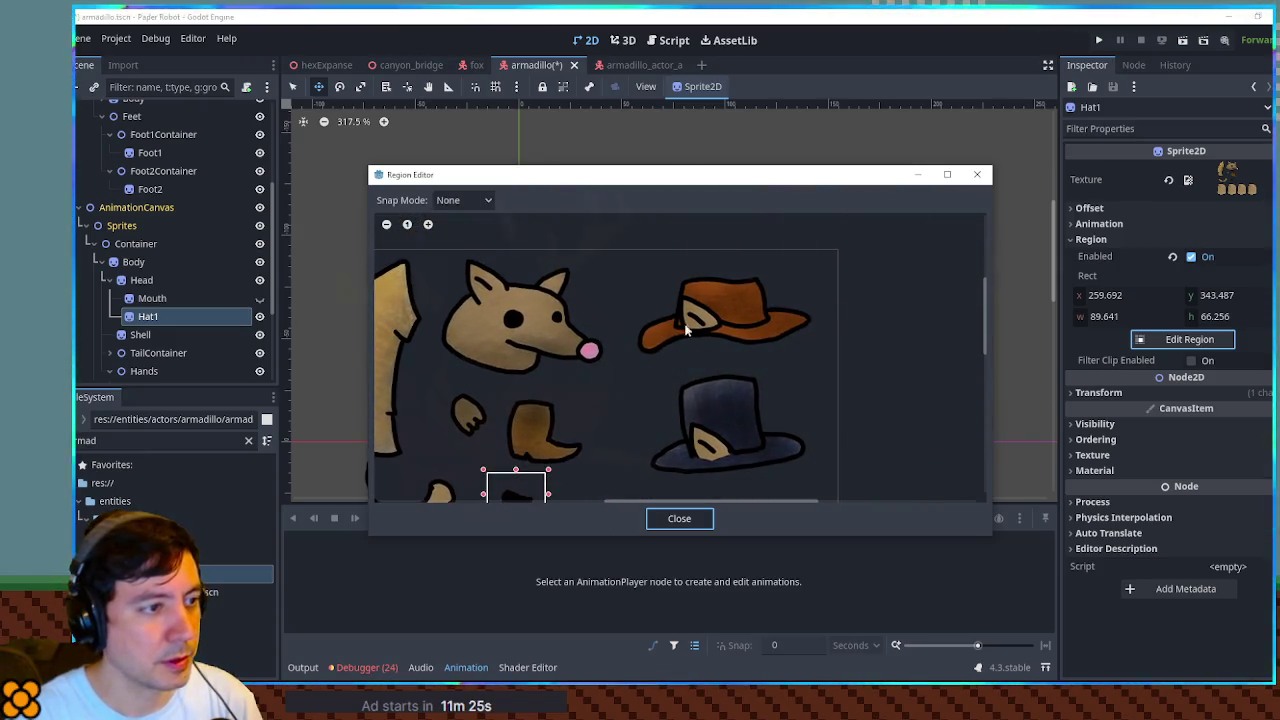
drag(627, 269, 818, 365)
click(705, 519)
mouse_move(586, 352)
mouse_down()
mouse_move(575, 234)
mouse_move(574, 277)
mouse_move(603, 254)
mouse_move(574, 223)
mouse_move(579, 266)
mouse_up()
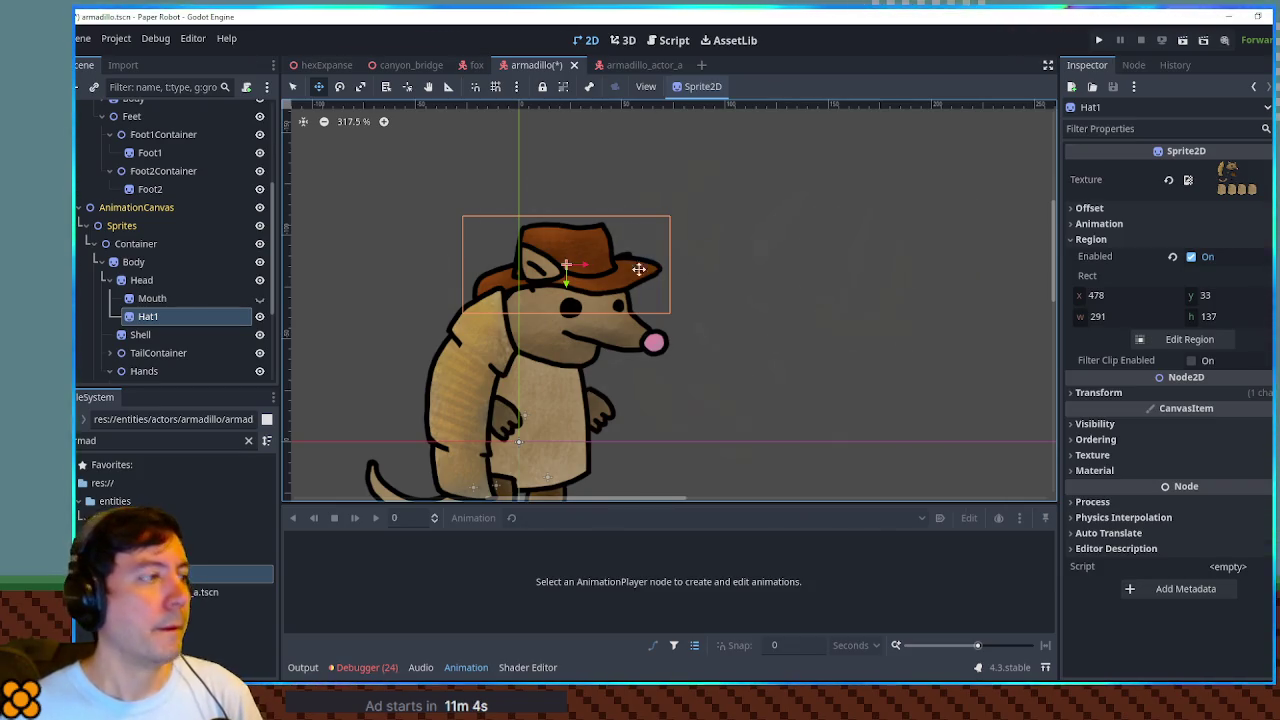
key(ctrl+d)
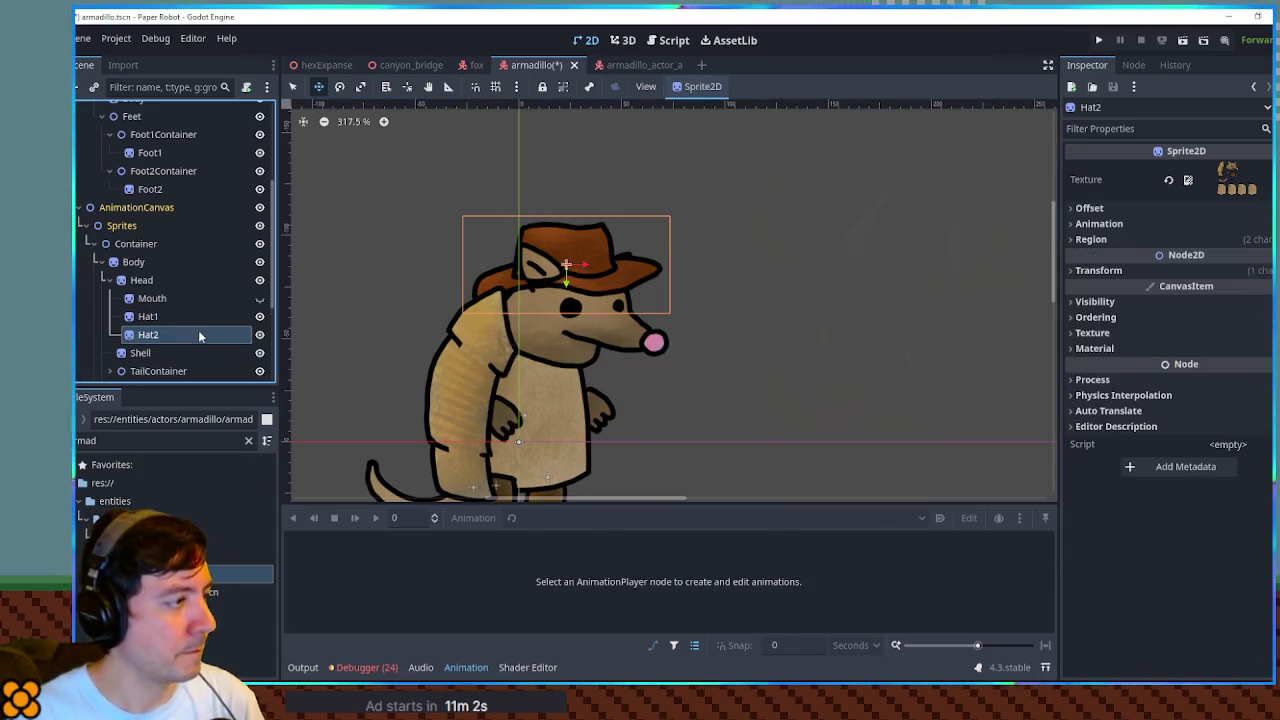
Crop Hat2's texture region to the dark hat and move it onto the head.
click(1192, 241)
click(1185, 339)
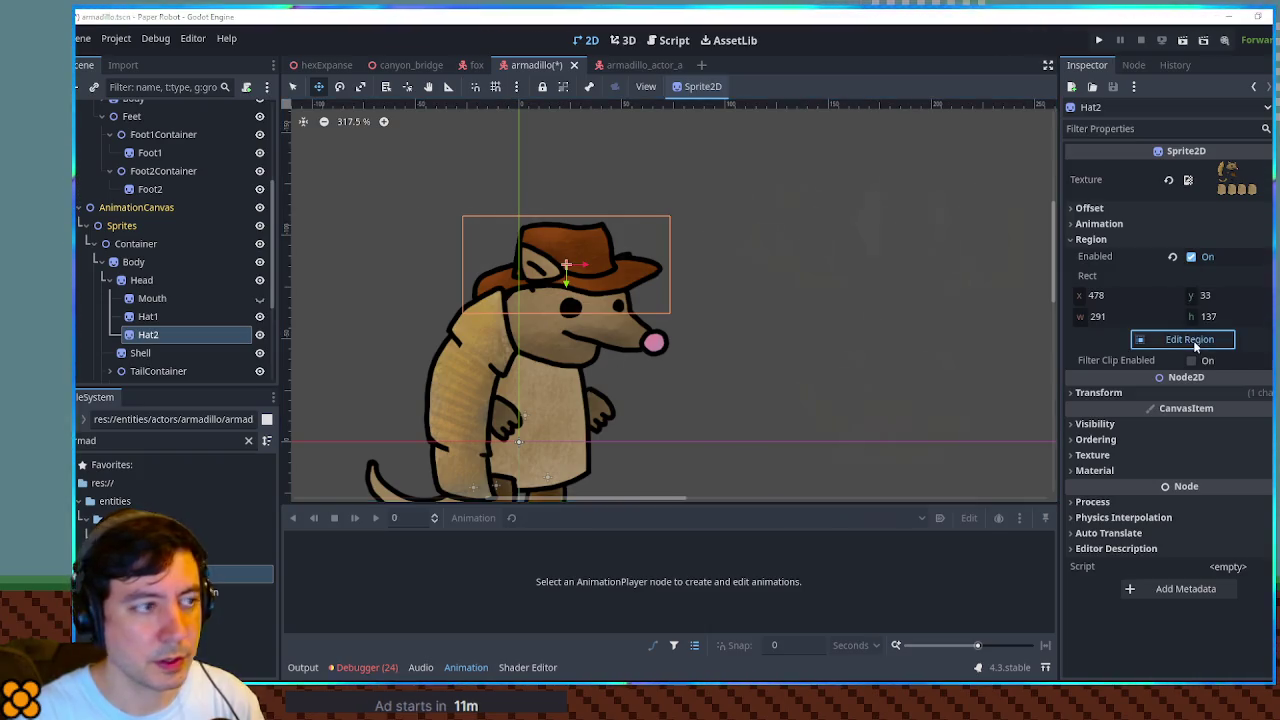
drag(748, 217, 913, 327)
click(682, 516)
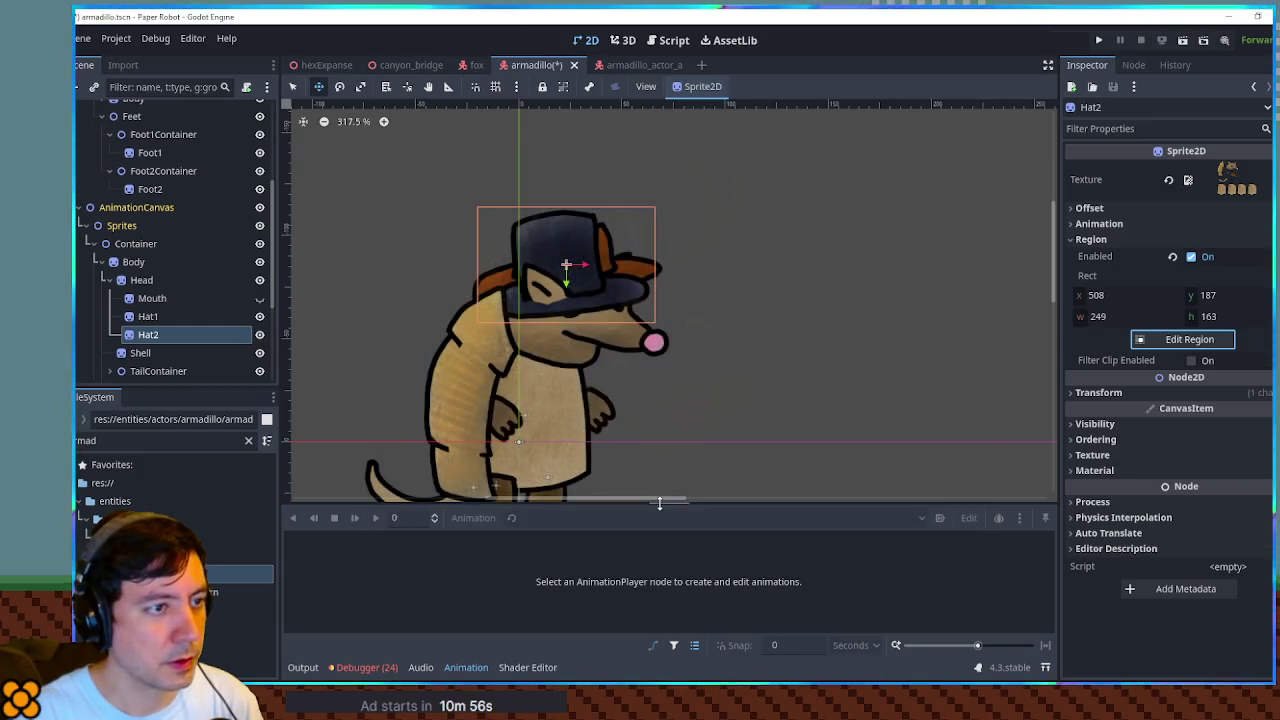
mouse_move(549, 272)
mouse_down()
mouse_move(572, 246)
mouse_move(541, 248)
mouse_move(552, 272)
mouse_move(589, 244)
mouse_up()
Save the armadillo scene, hide Hat2, and switch to armadillo_actor_a.
key(ctrl+s)
click(259, 334)
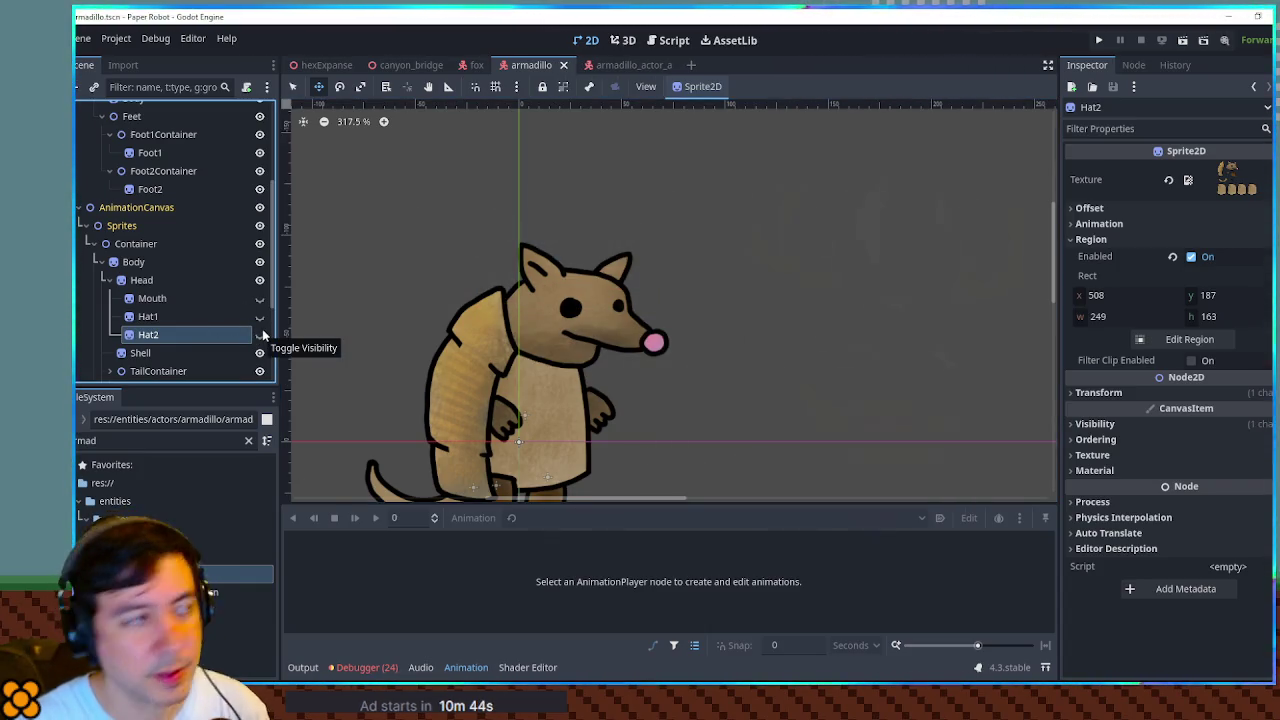
click(610, 64)
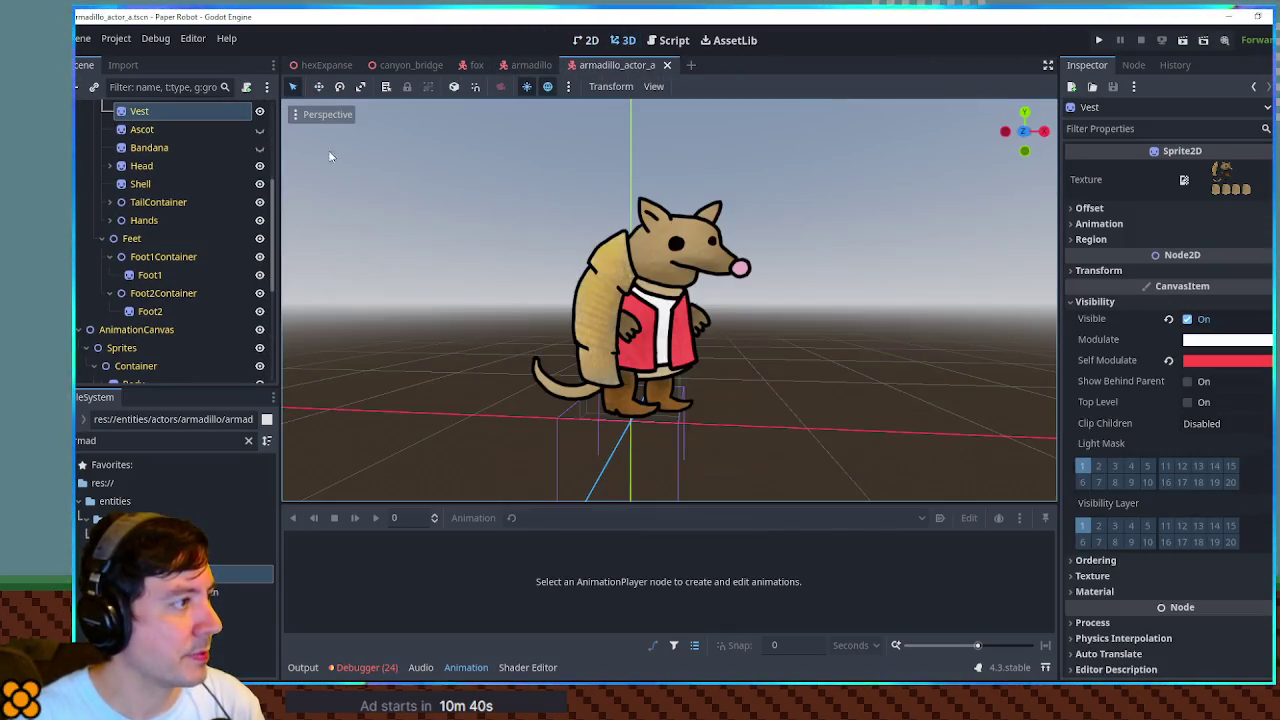
Select both Hat1 and Hat2 under Head in the base armadillo scene.
click(614, 41)
click(530, 64)
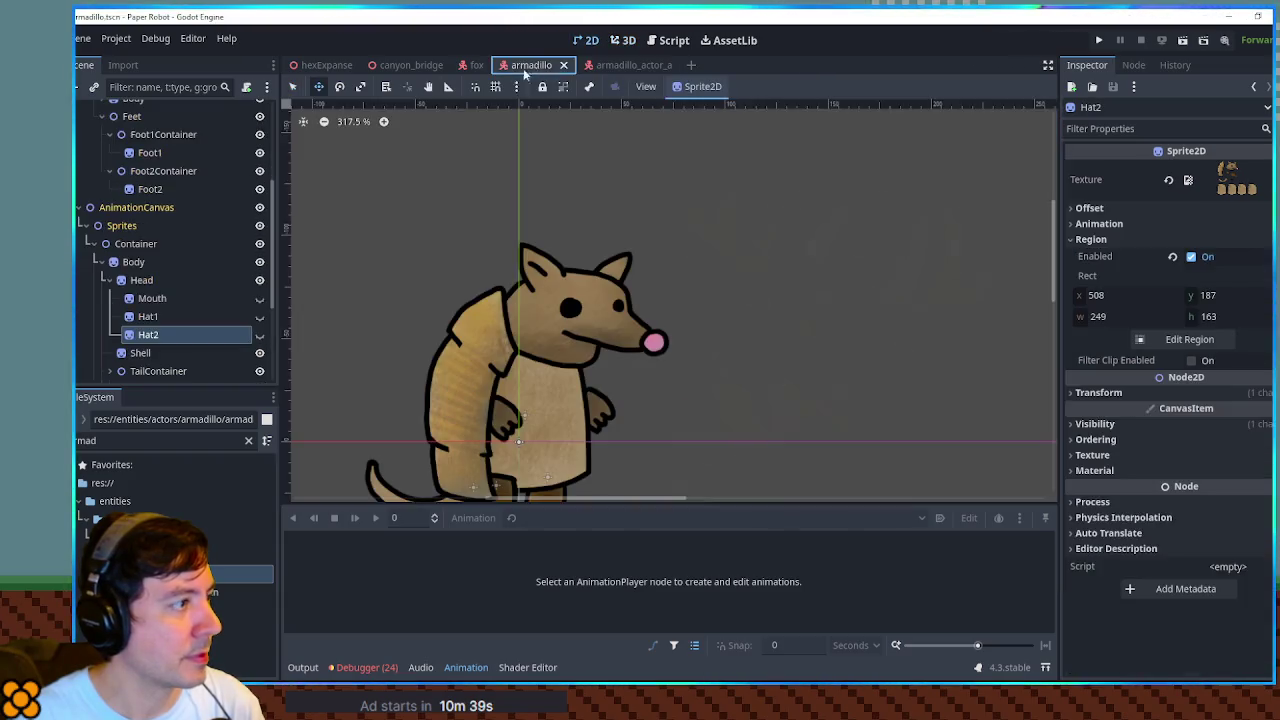
shift+click(147, 317)
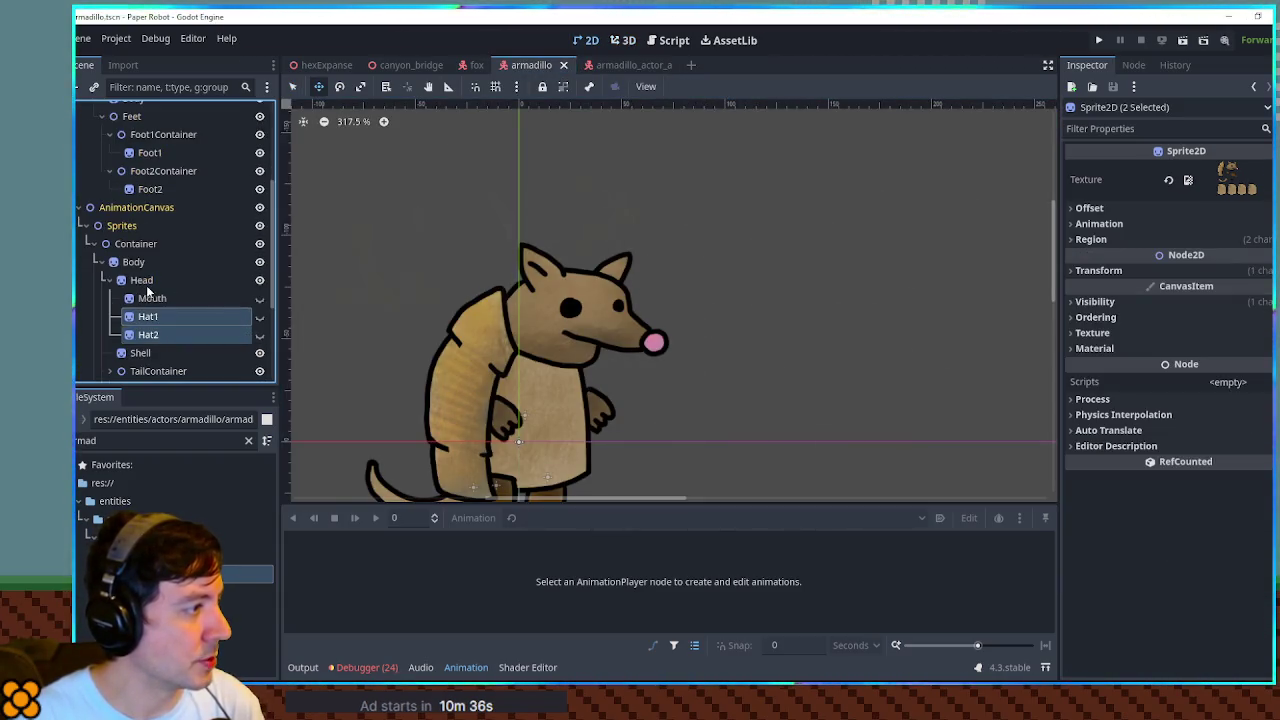
scroll(146, 285, up, 4)
click(101, 272)
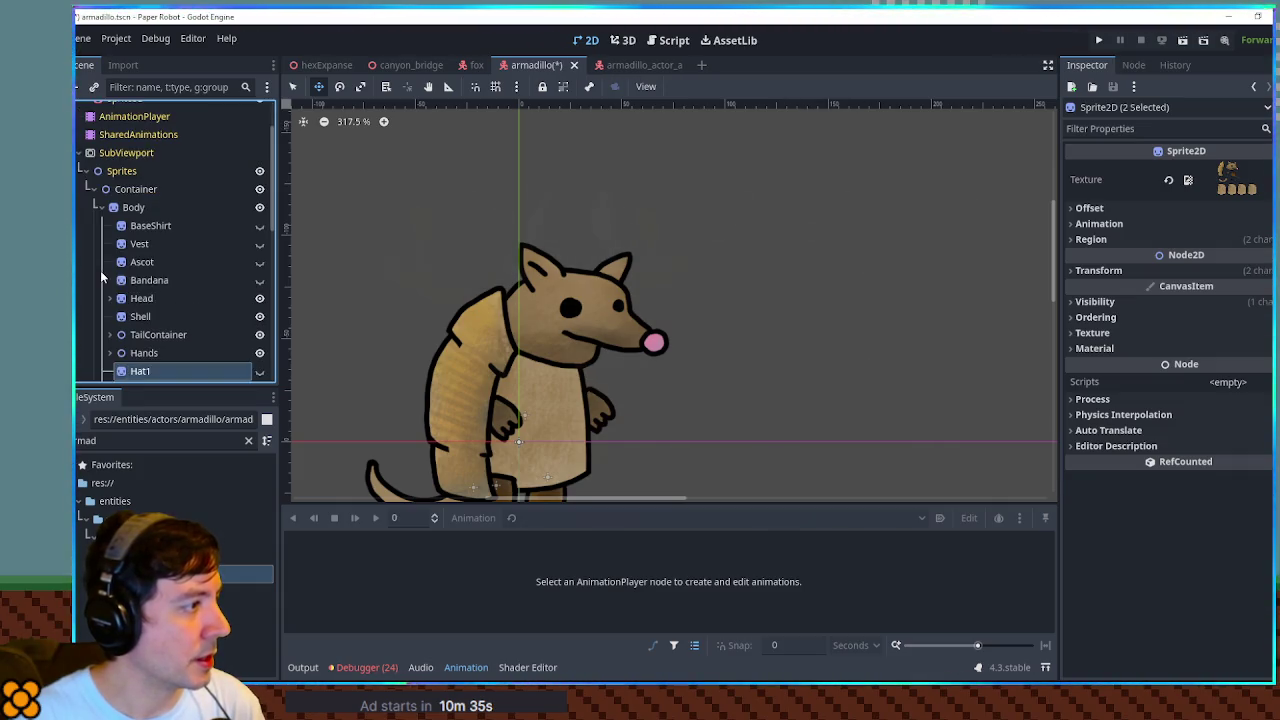
click(104, 279)
scroll(186, 323, down, 6)
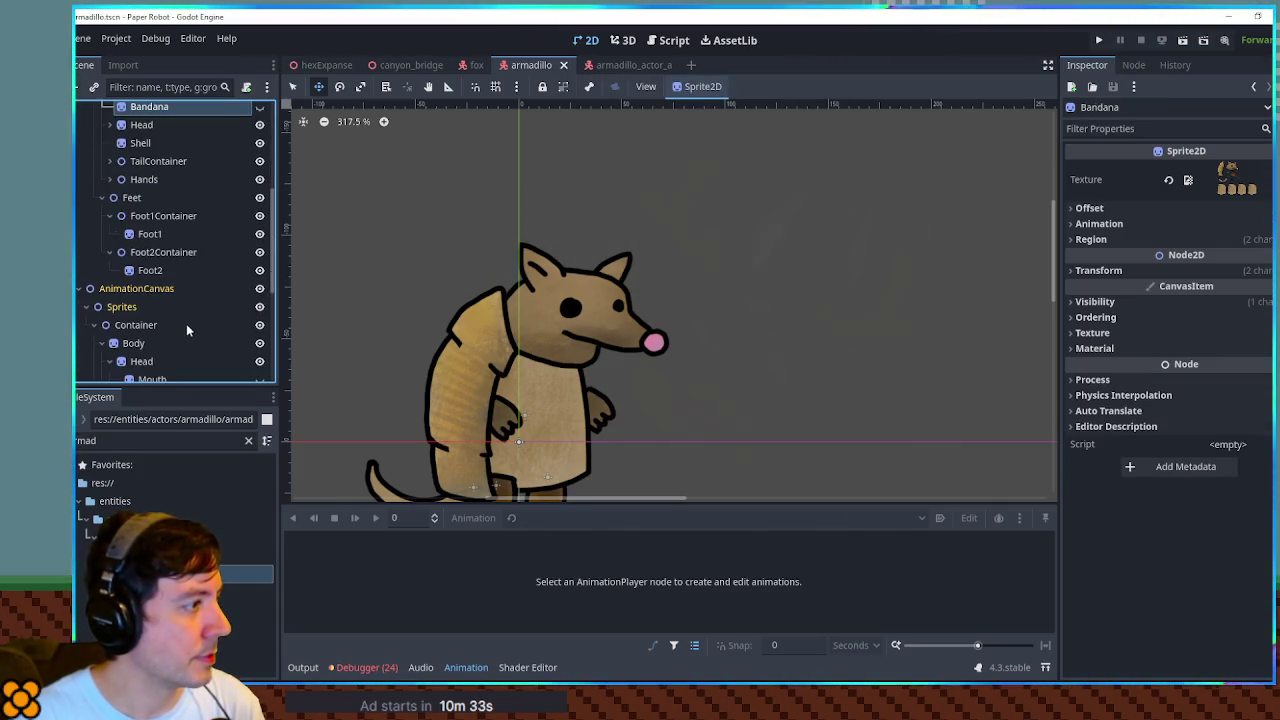
click(156, 296)
shift+click(155, 312)
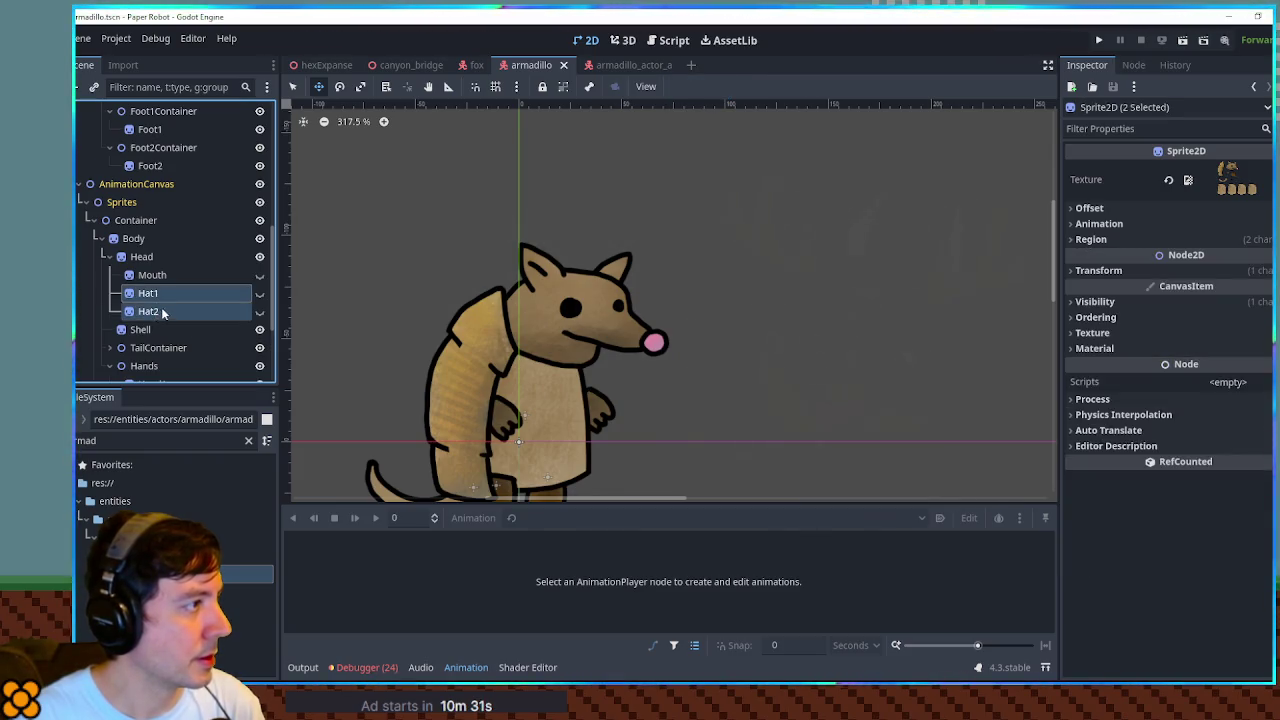
scroll(150, 296, up, 5)
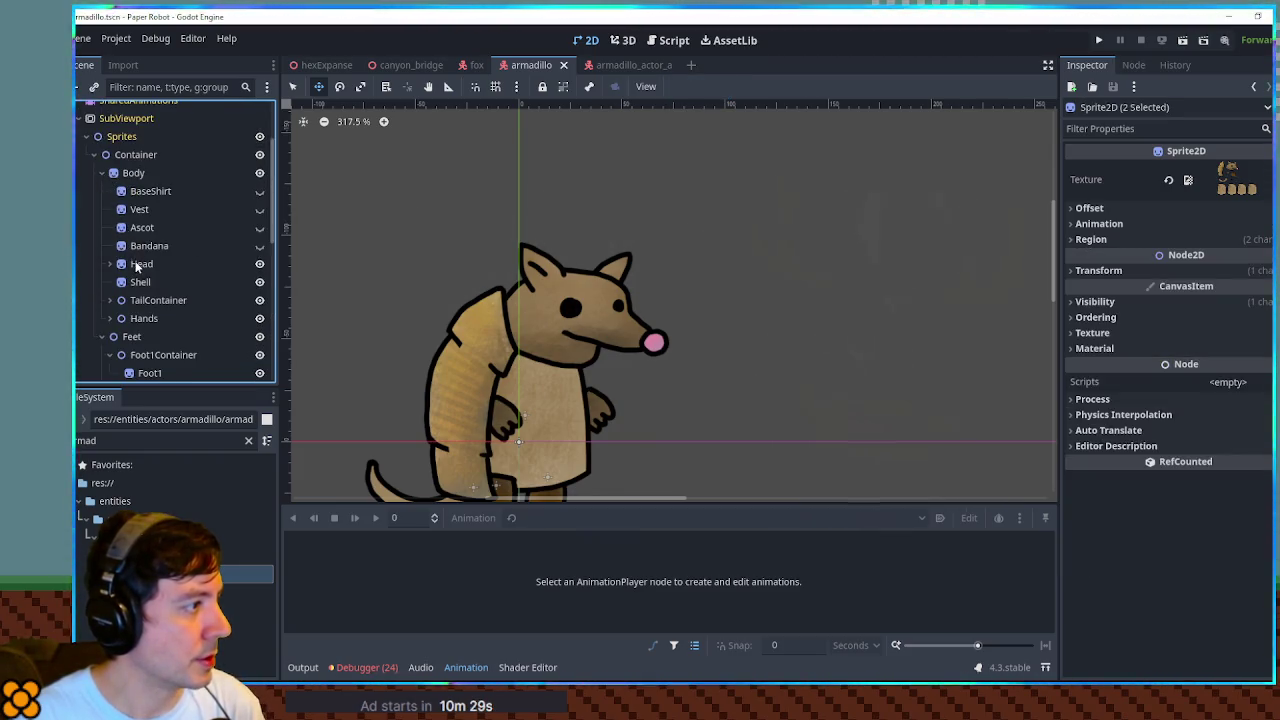
click(109, 264)
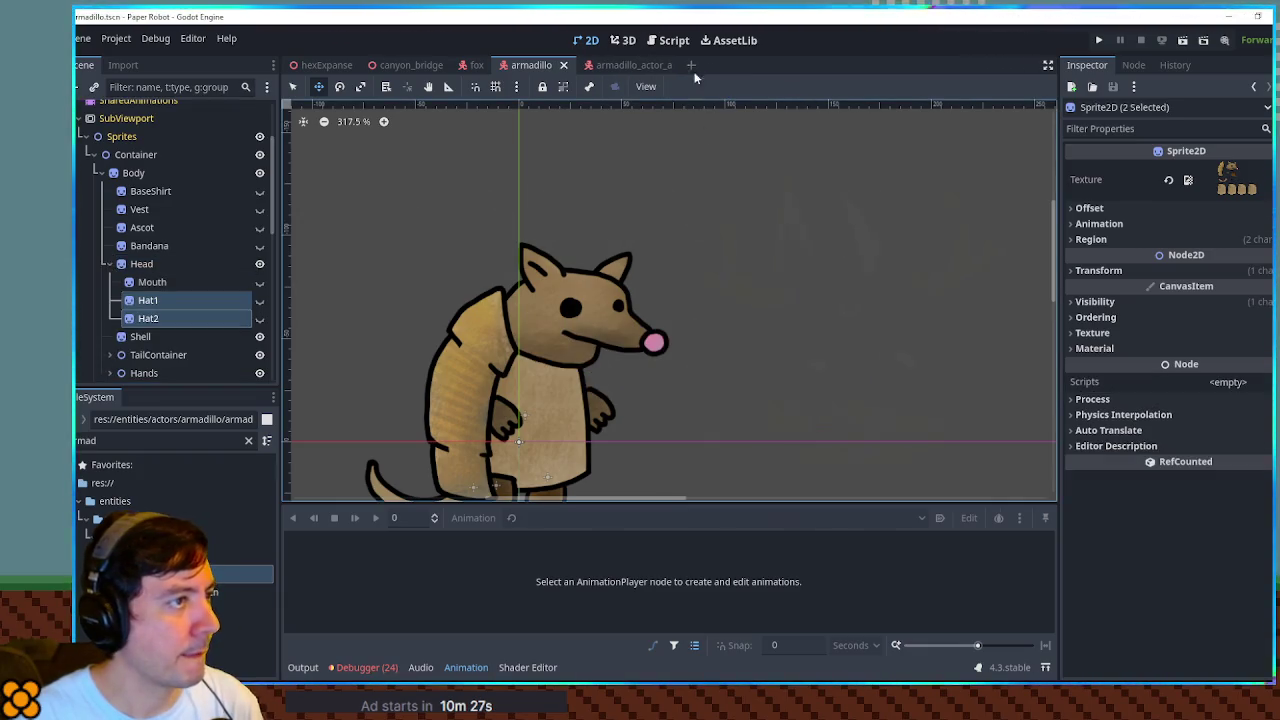
Reveal Hat1 and Hat2 under Head in armadillo_actor_a and view the actor in 3D.
click(625, 65)
scroll(175, 200, up, 3)
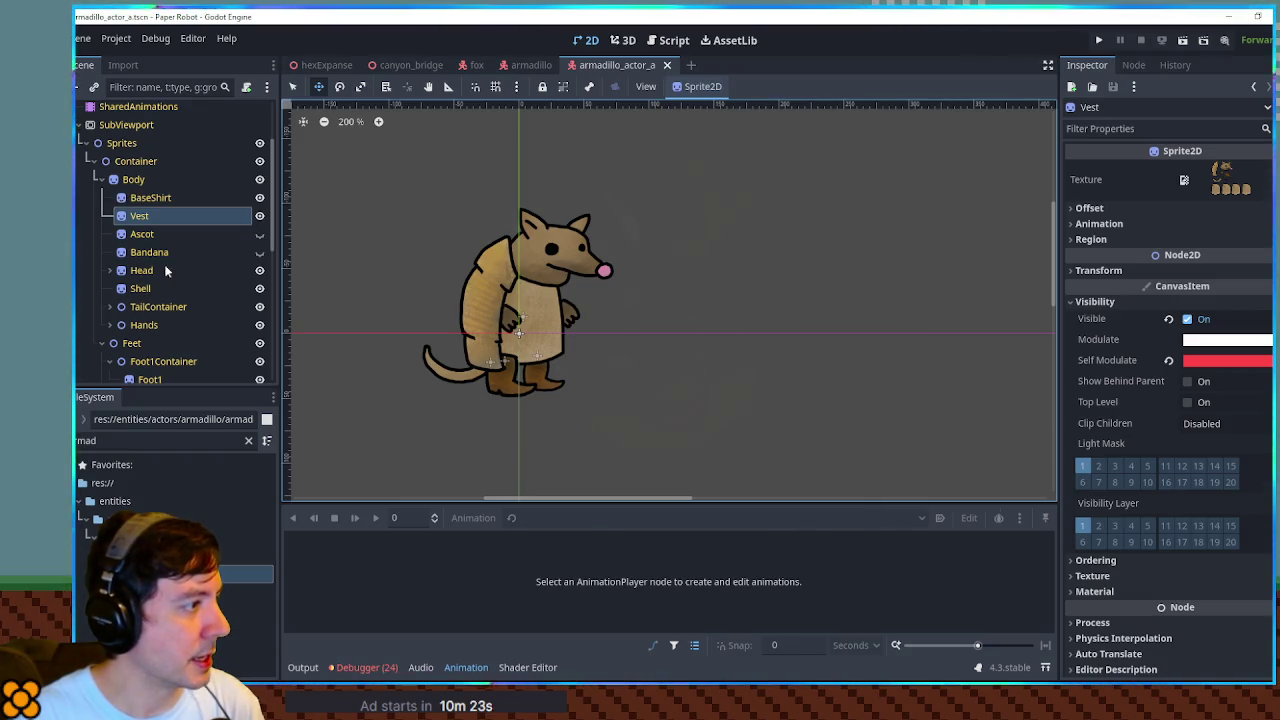
click(109, 270)
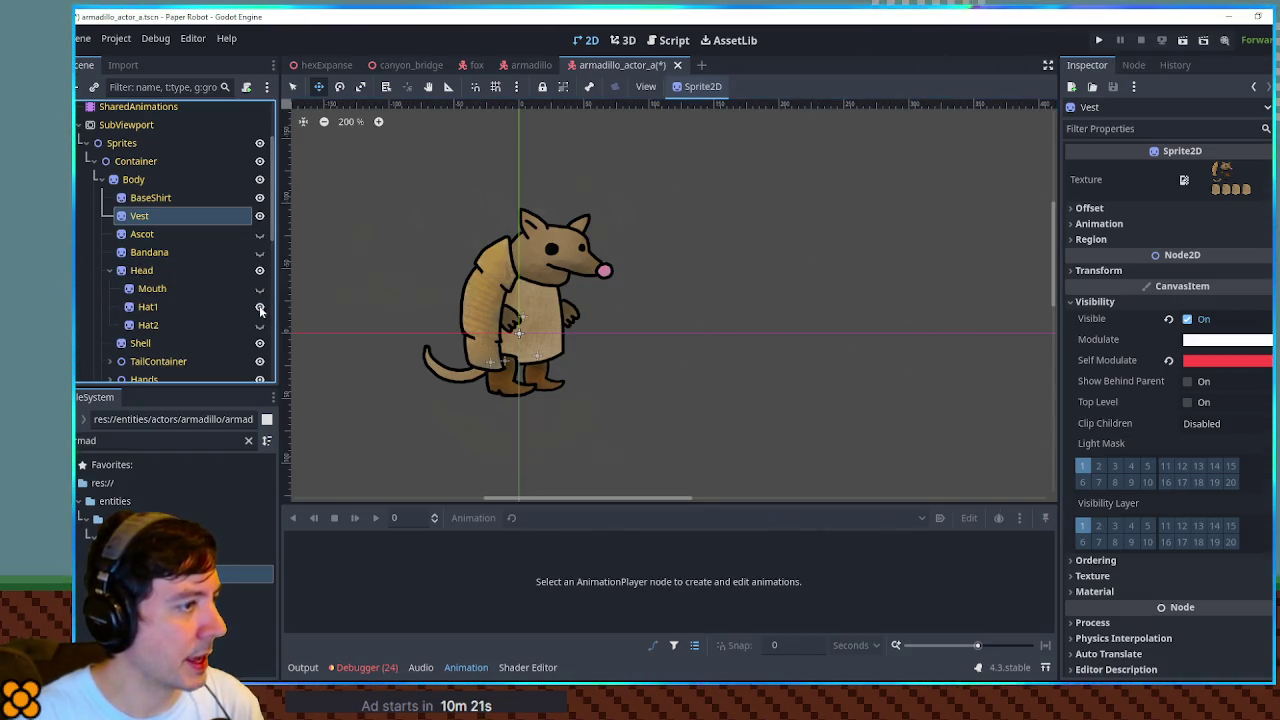
click(623, 40)
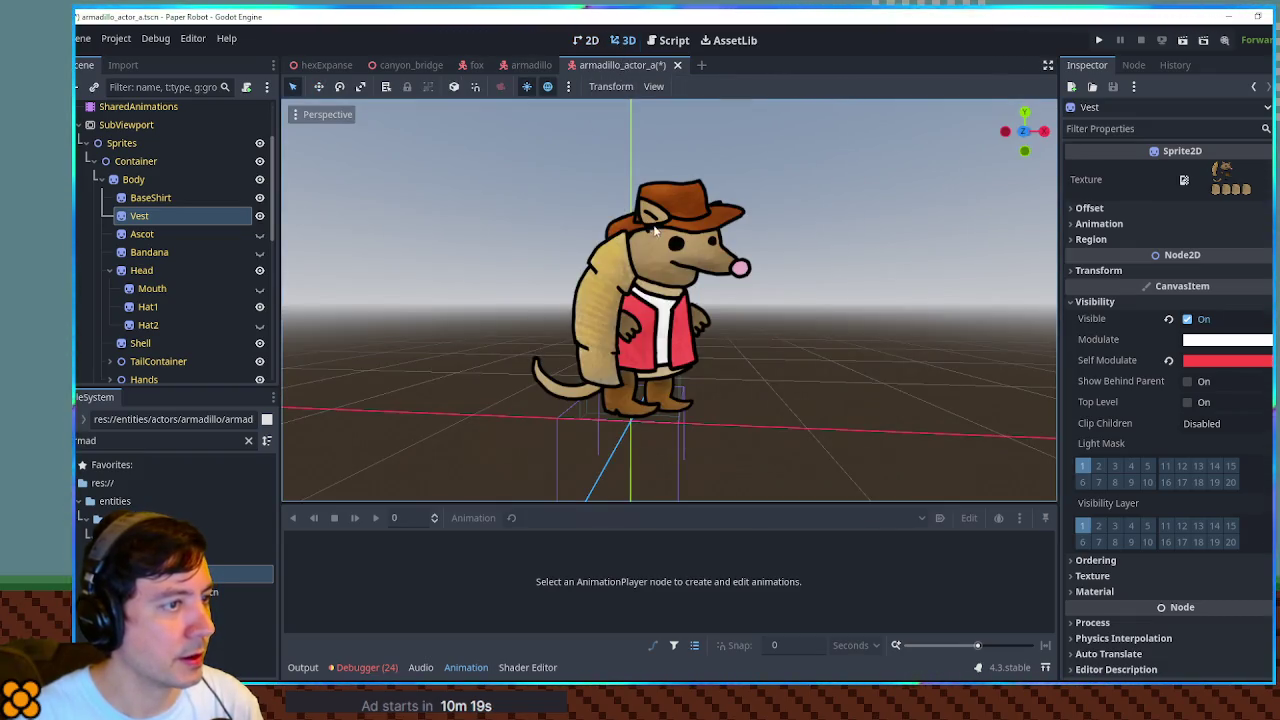
drag(708, 220, 700, 228)
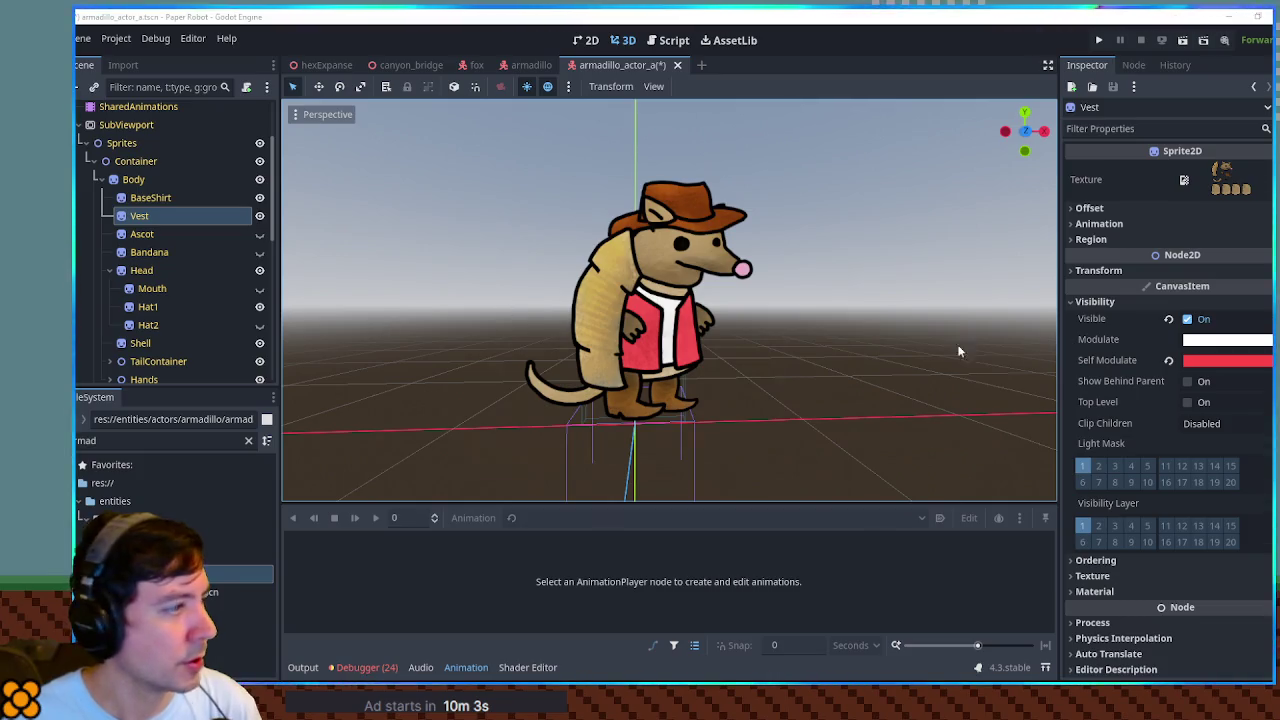
Change the Vest's tint colour to blue.
click(1247, 364)
drag(1175, 286, 1158, 288)
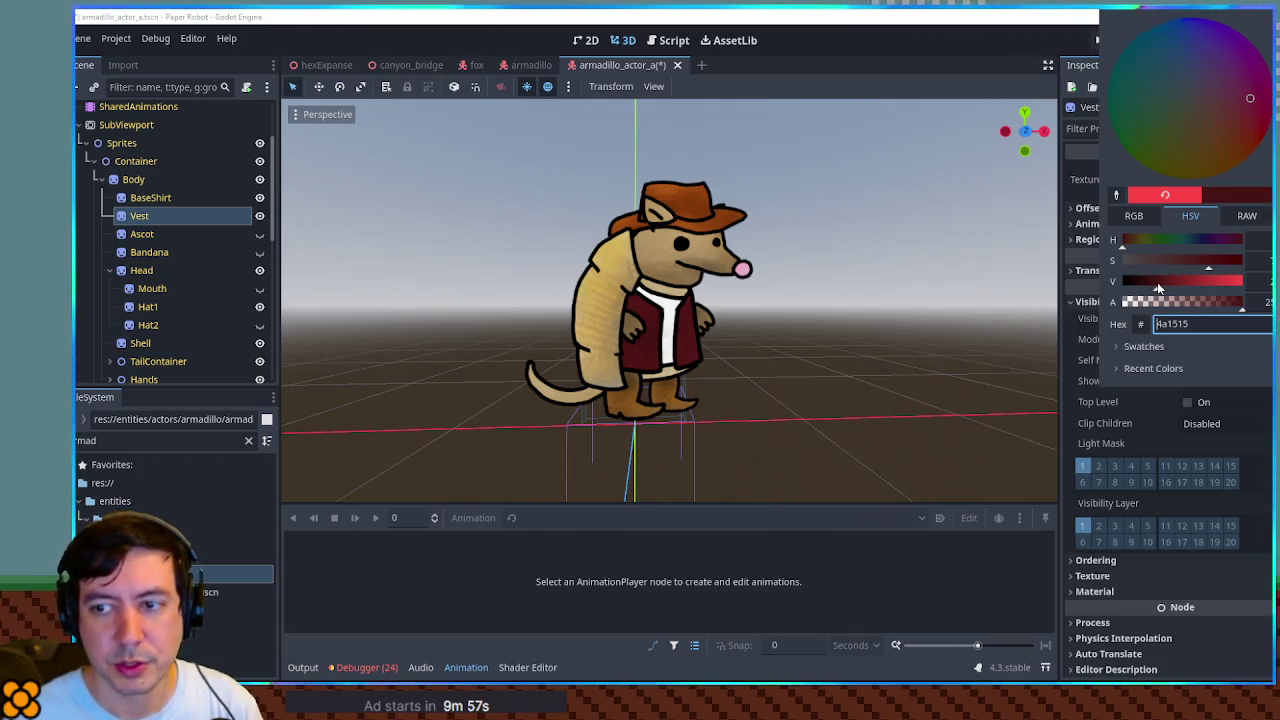
click(1194, 240)
drag(1193, 241, 1191, 241)
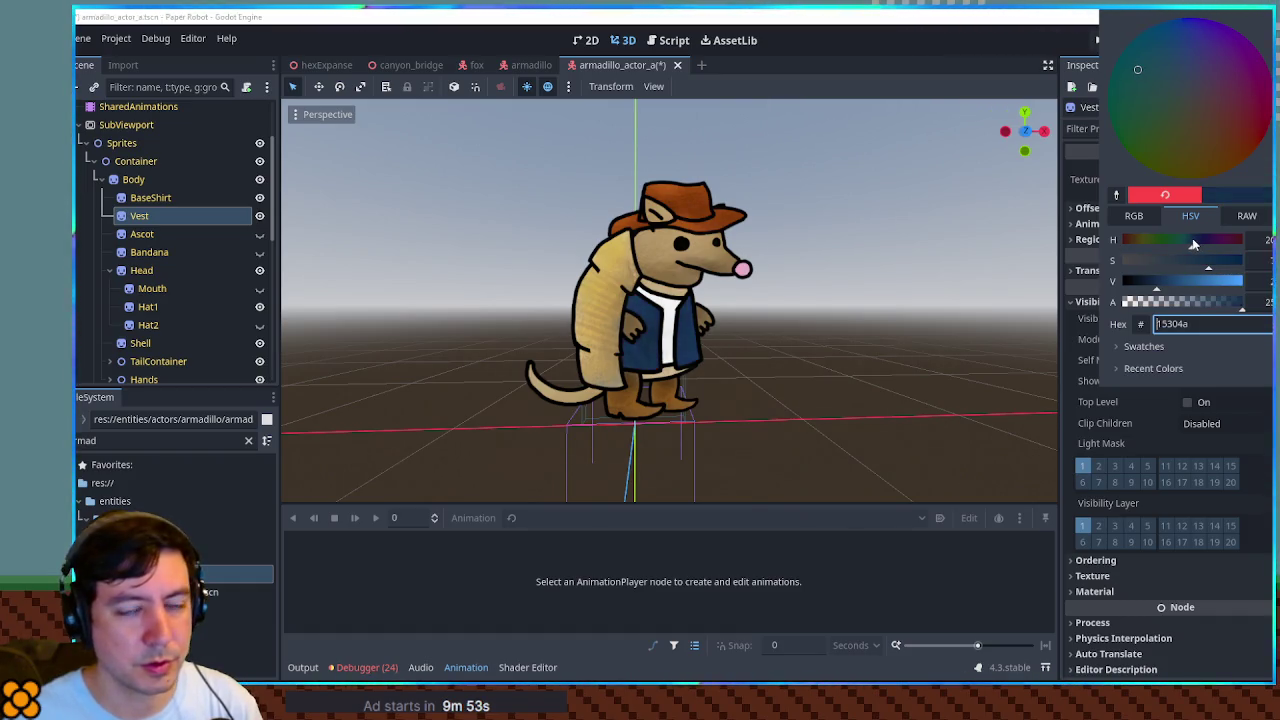
click(229, 288)
Show the Ascot, tint it dark red (8c1f1f), and save the scene.
click(259, 234)
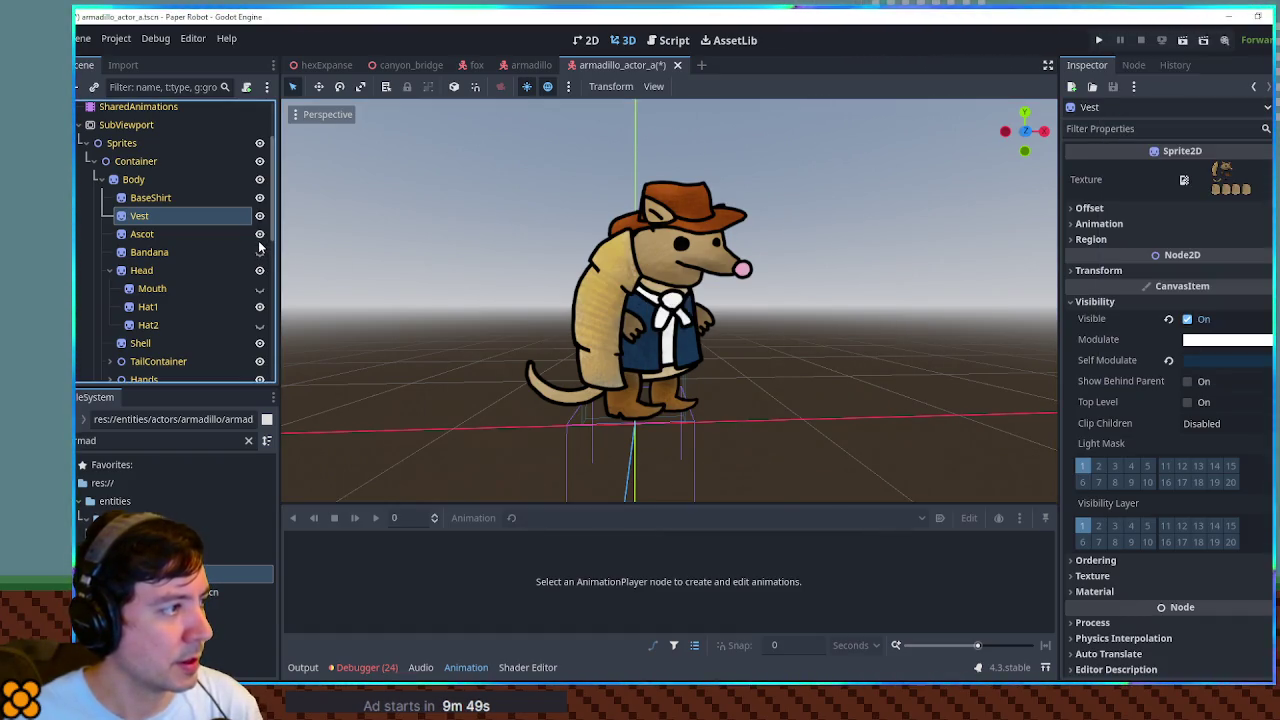
click(230, 234)
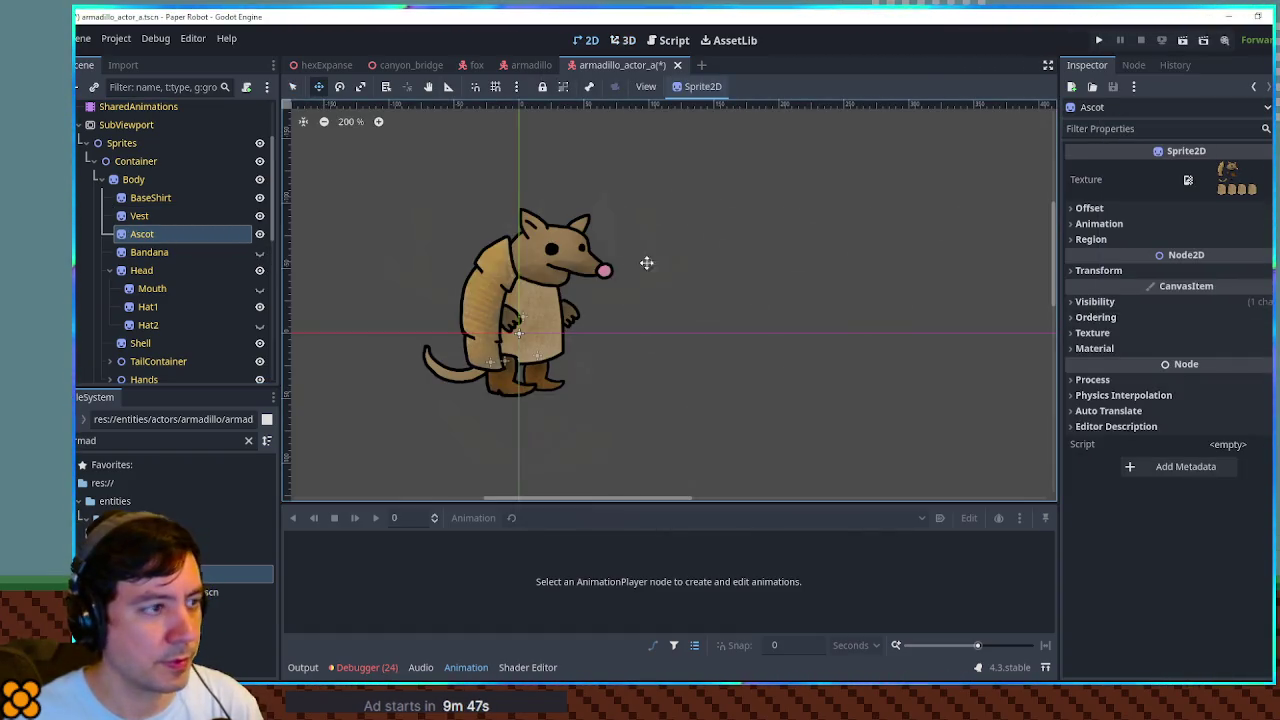
click(623, 40)
click(1136, 318)
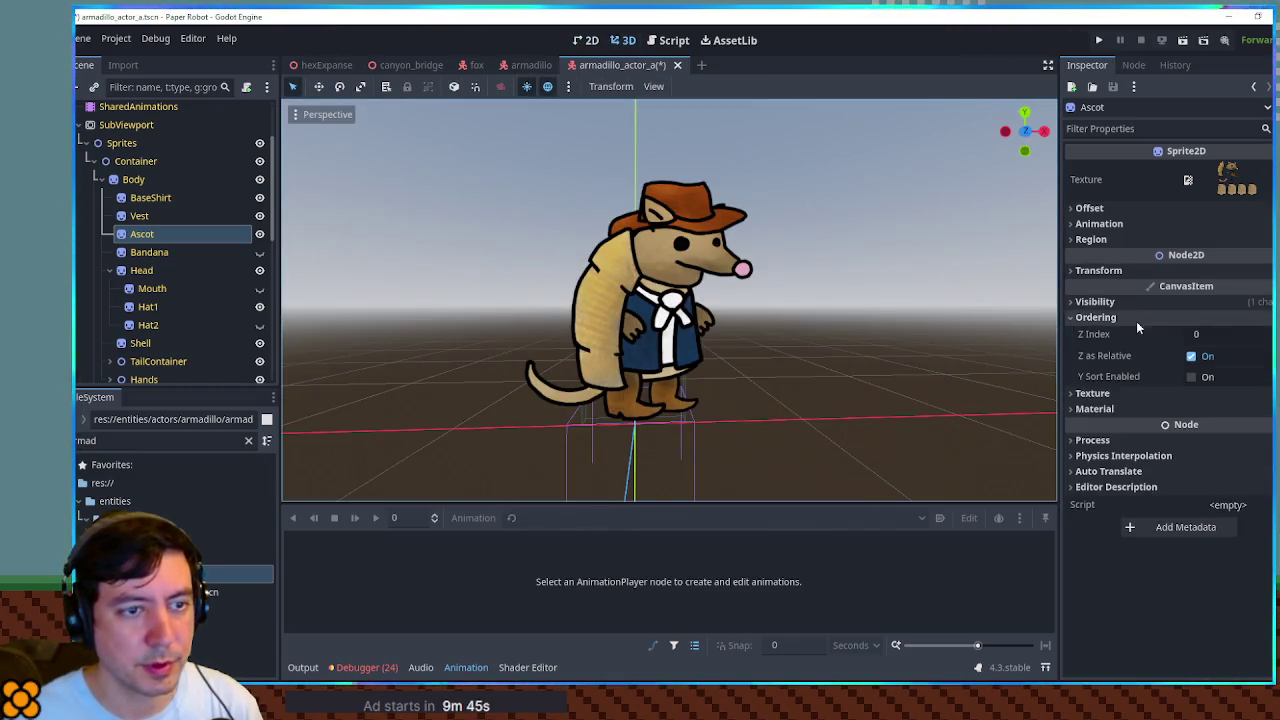
click(1163, 317)
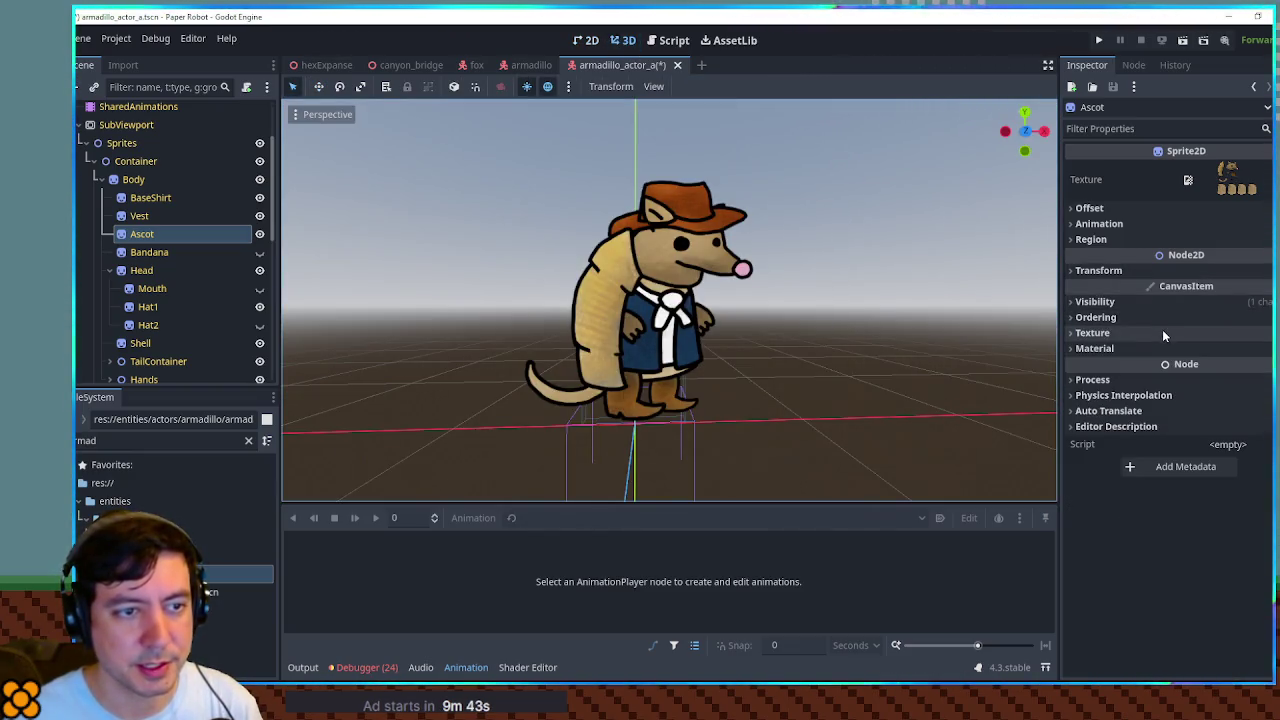
click(1157, 301)
click(1230, 339)
click(1206, 262)
mouse_move(1205, 266)
mouse_down()
mouse_move(1224, 259)
mouse_move(1188, 281)
mouse_up()
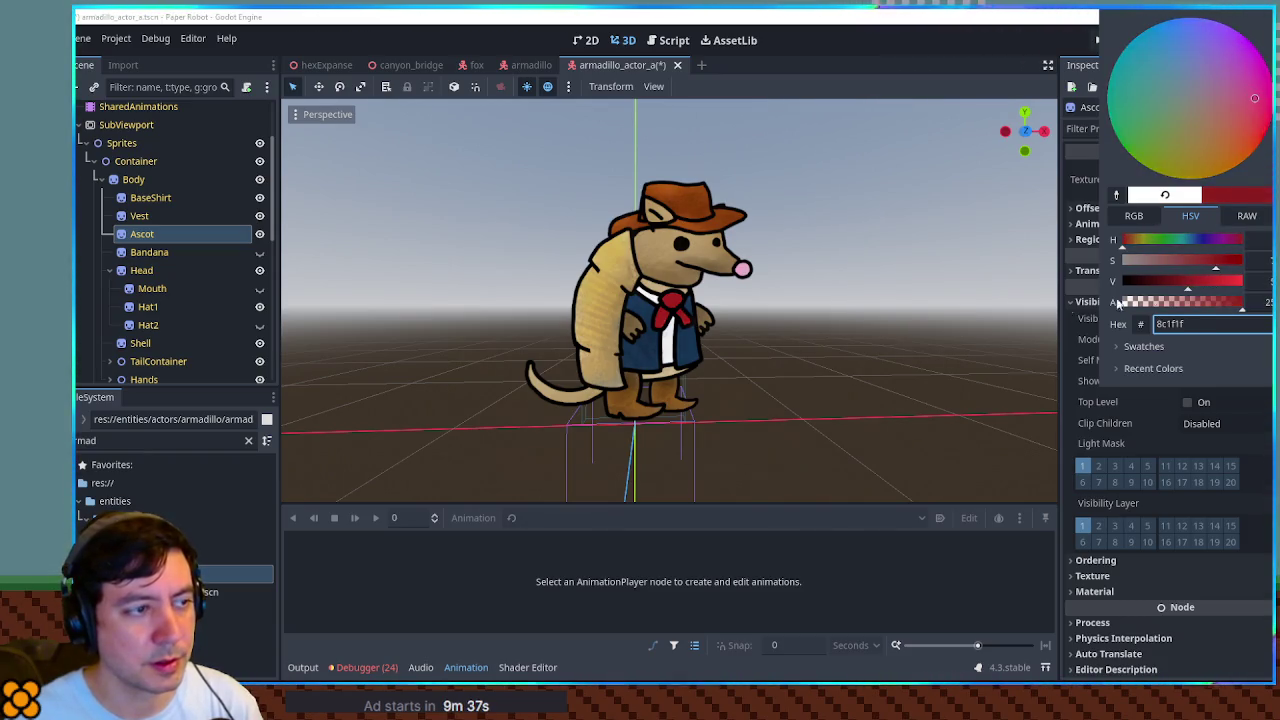
click(831, 348)
mouse_move(986, 236)
mouse_down()
mouse_move(923, 251)
mouse_move(1037, 267)
mouse_move(994, 274)
mouse_move(1020, 273)
mouse_up()
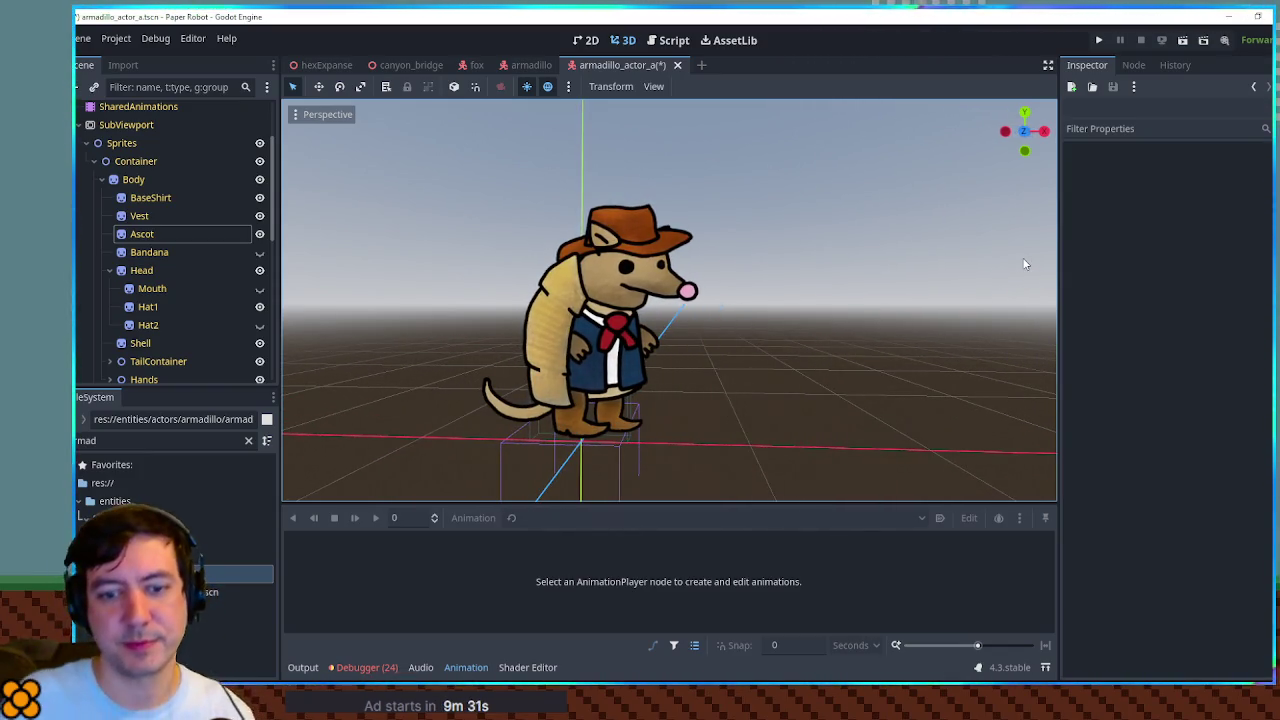
key(ctrl+s)
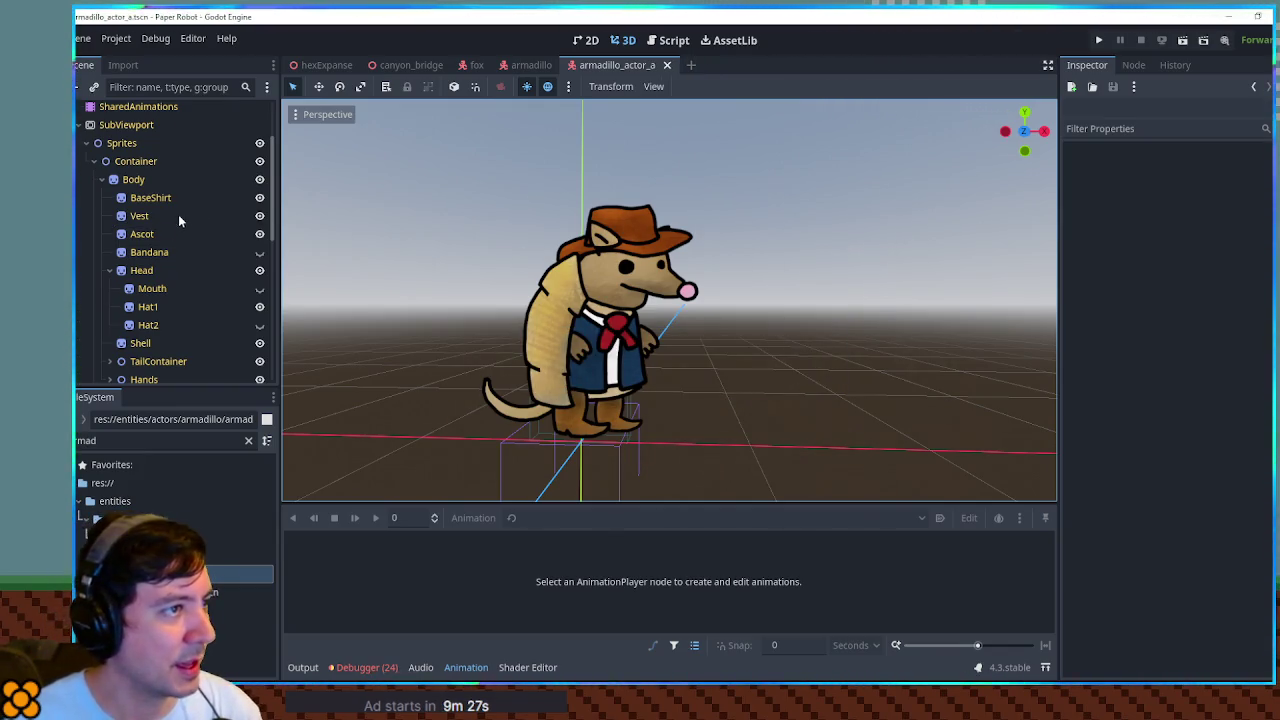
Select the Head node and orbit the 3D view to check the outfit from behind.
scroll(179, 216, up, 3)
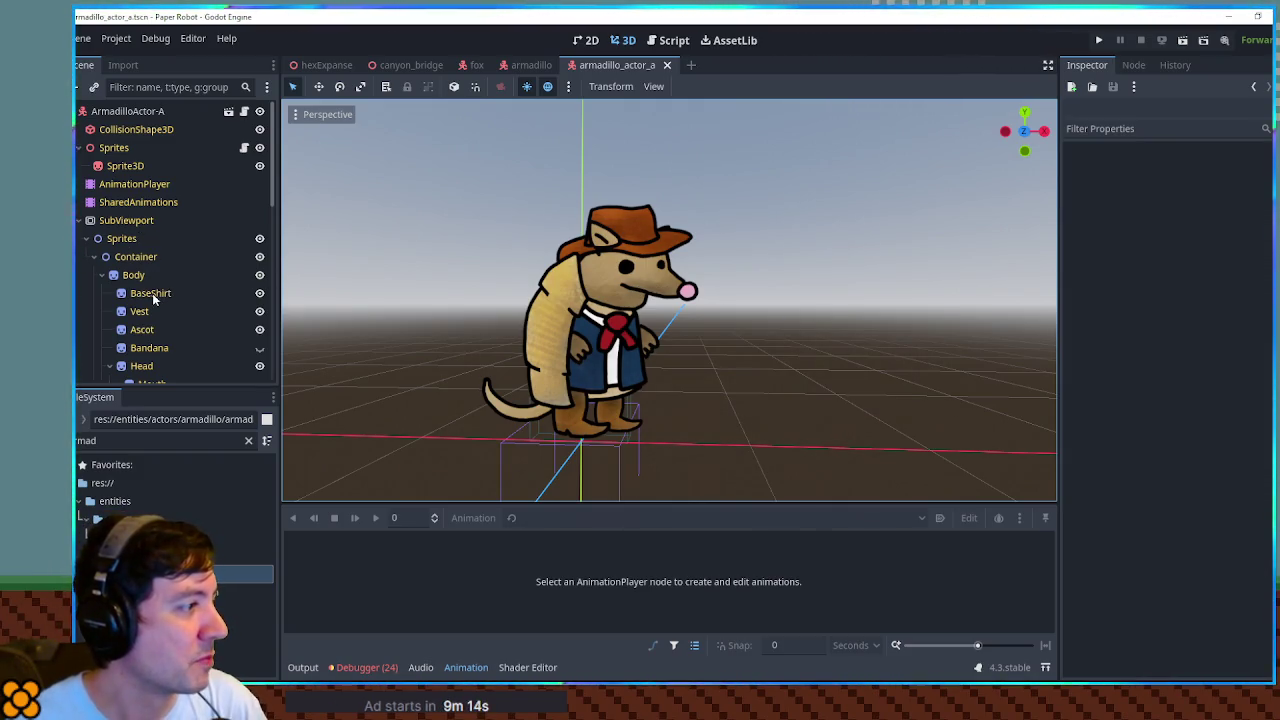
scroll(140, 280, down, 5)
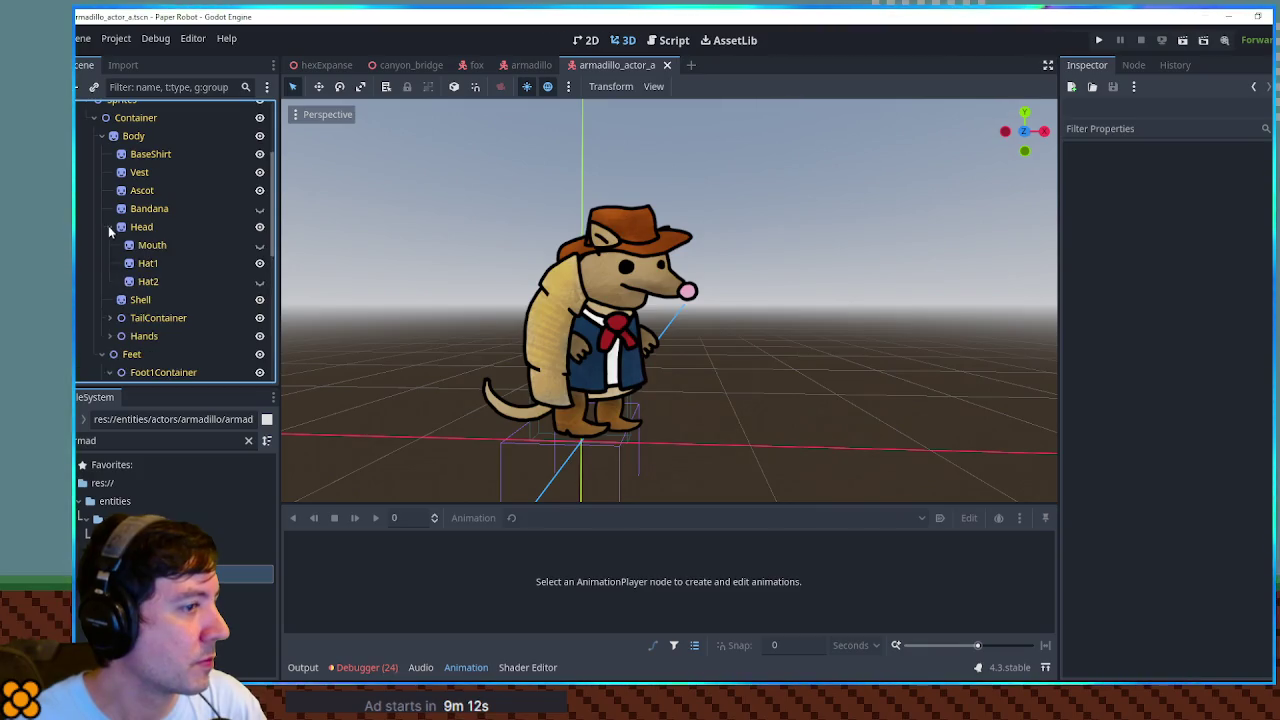
click(160, 228)
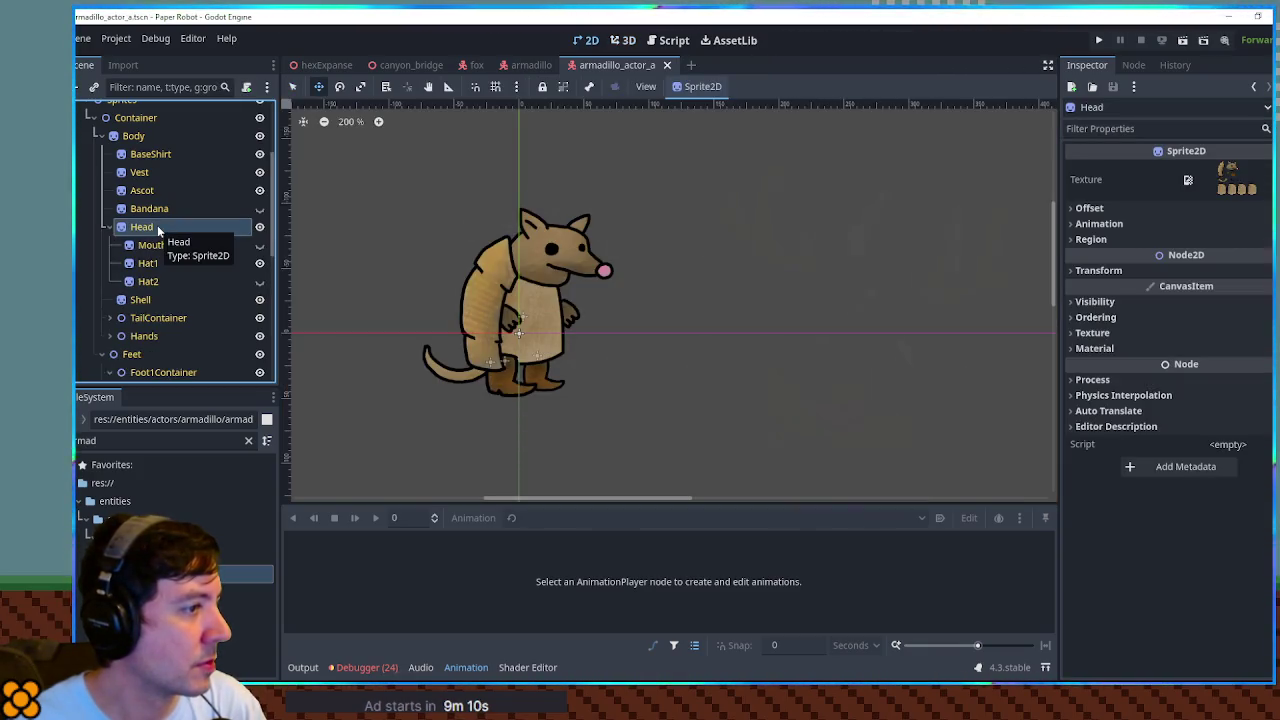
click(621, 44)
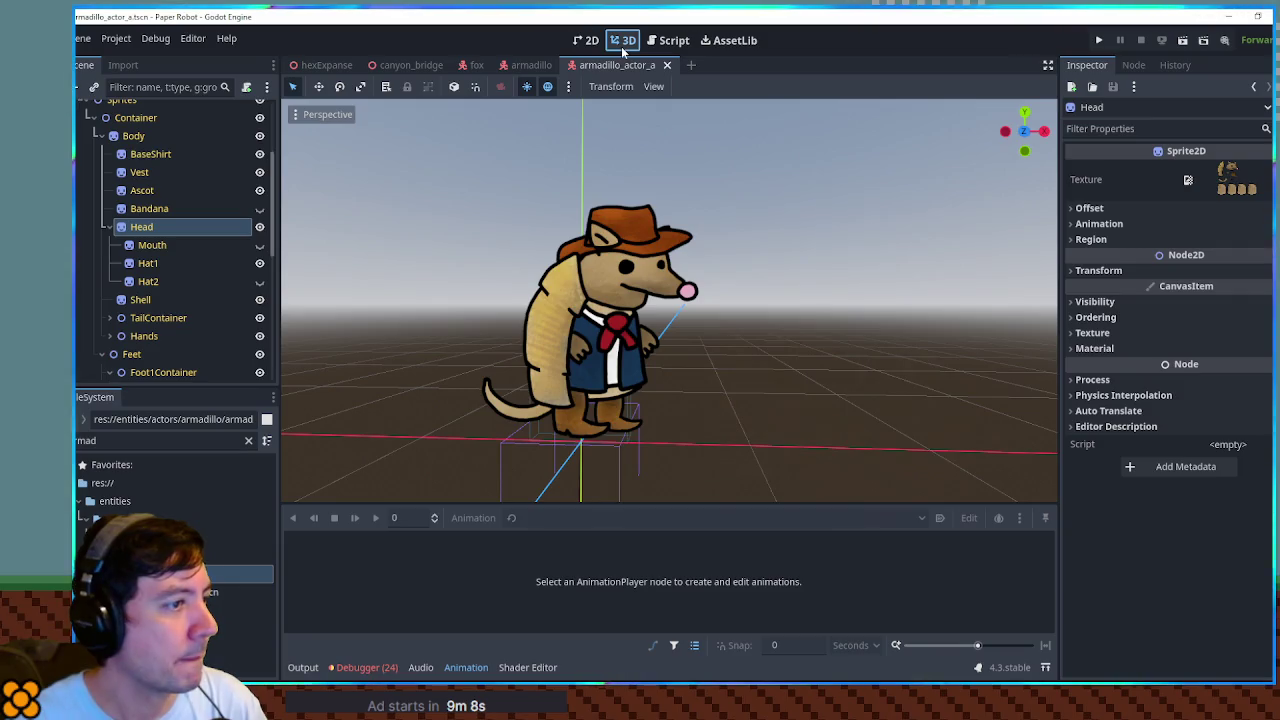
mouse_move(703, 316)
mouse_down()
mouse_move(306, 306)
mouse_move(808, 306)
mouse_move(712, 305)
mouse_up()
scroll(712, 305, down, 5)
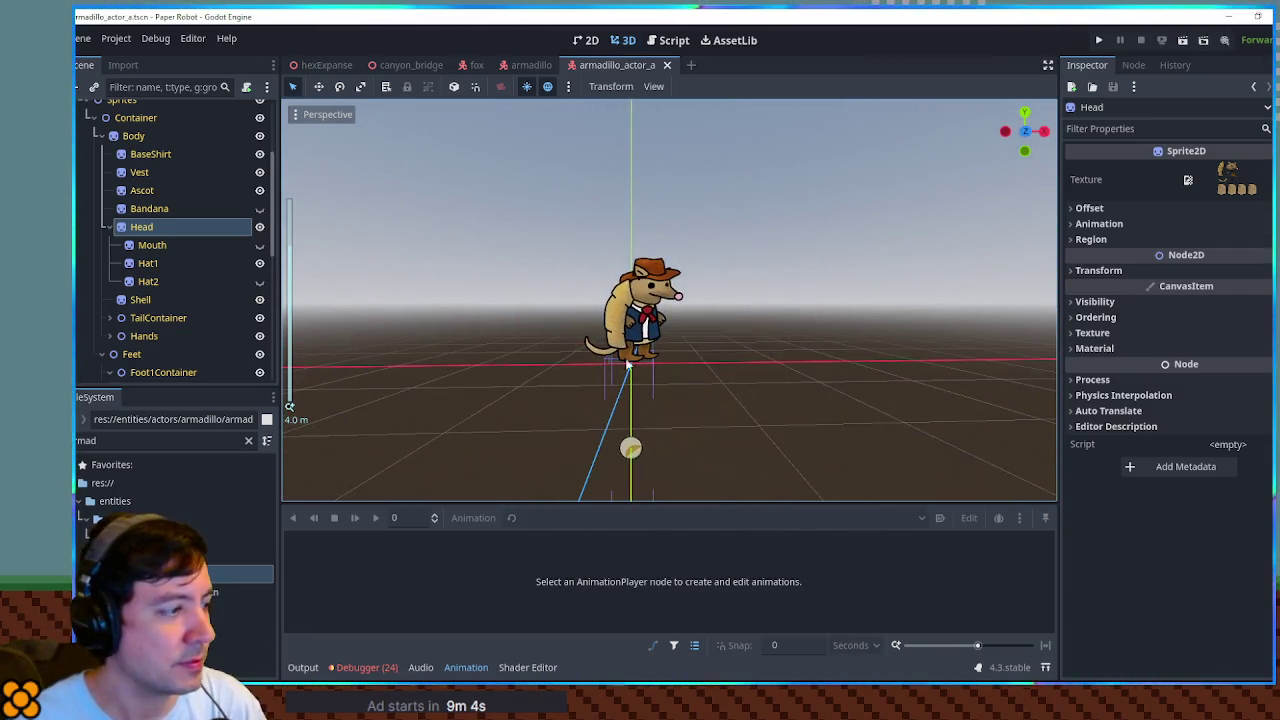
key(ctrl+d)
Name the duplicate armadillo_actor_b.tscn and open it.
click(683, 356)
key(BackSpace)
text(b)
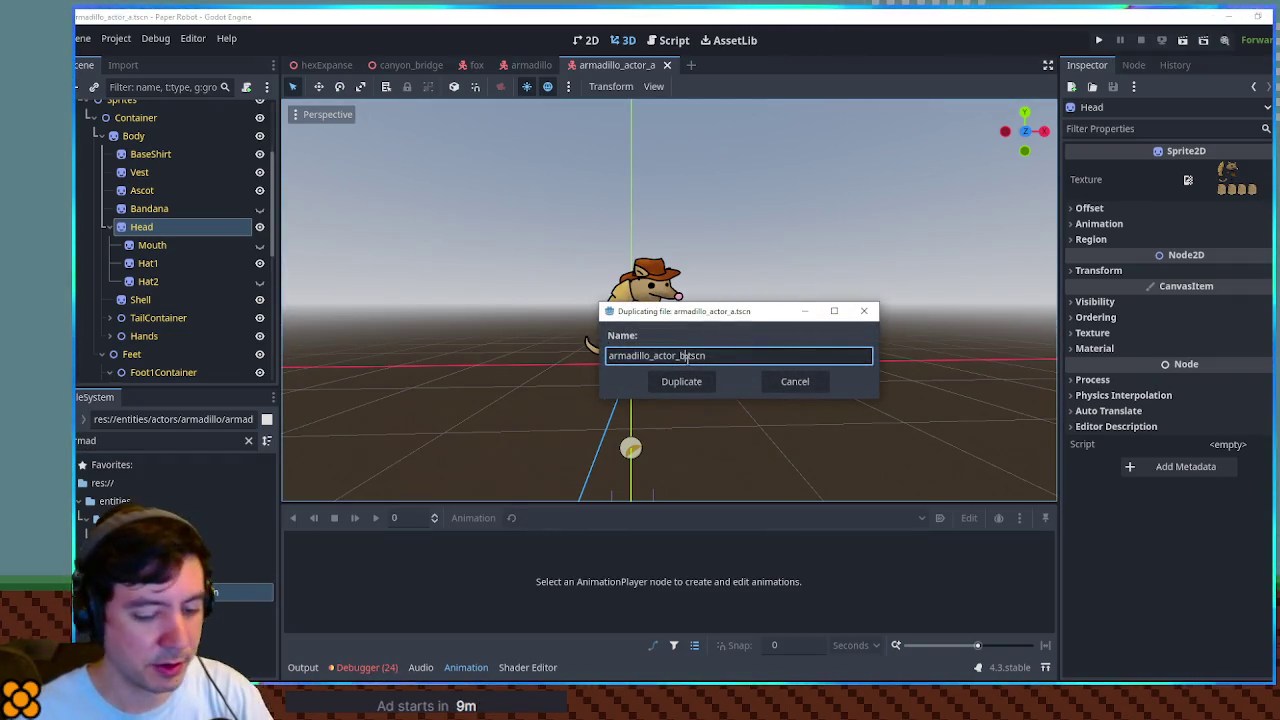
key(Return)
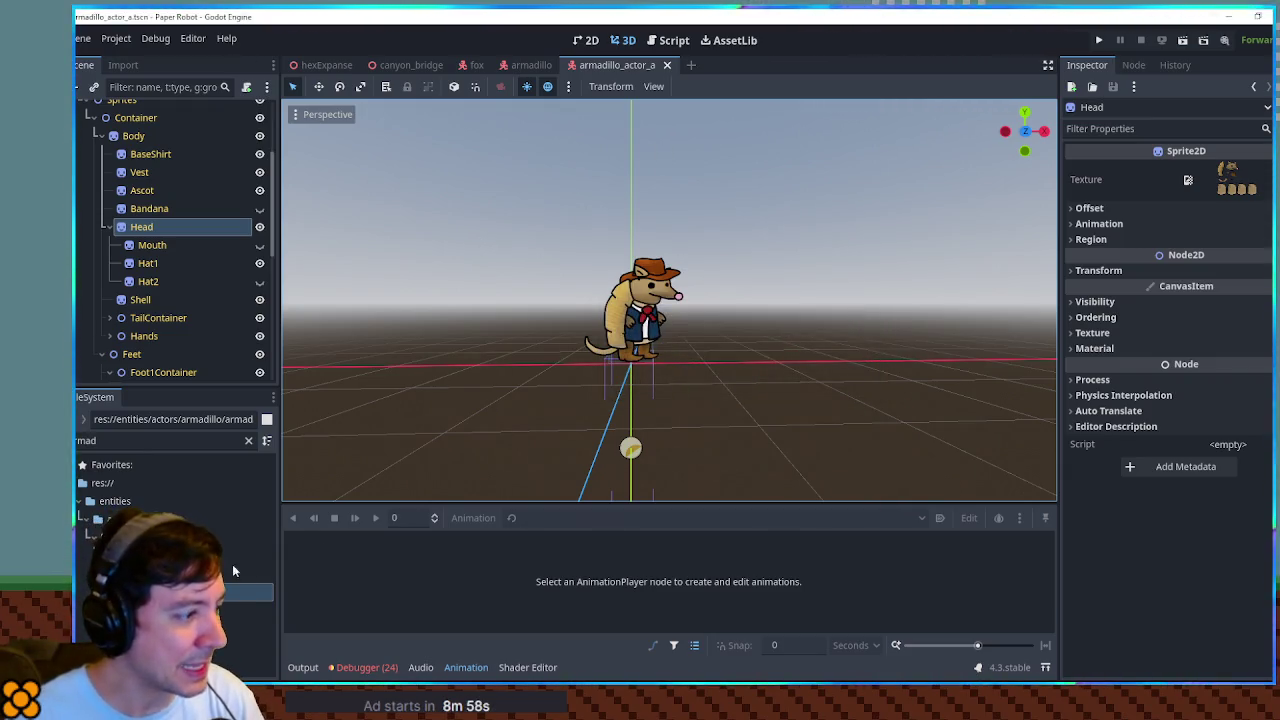
double_click(240, 610)
Rename the root node to ArmadilloActor-B.
scroll(160, 220, up, 4)
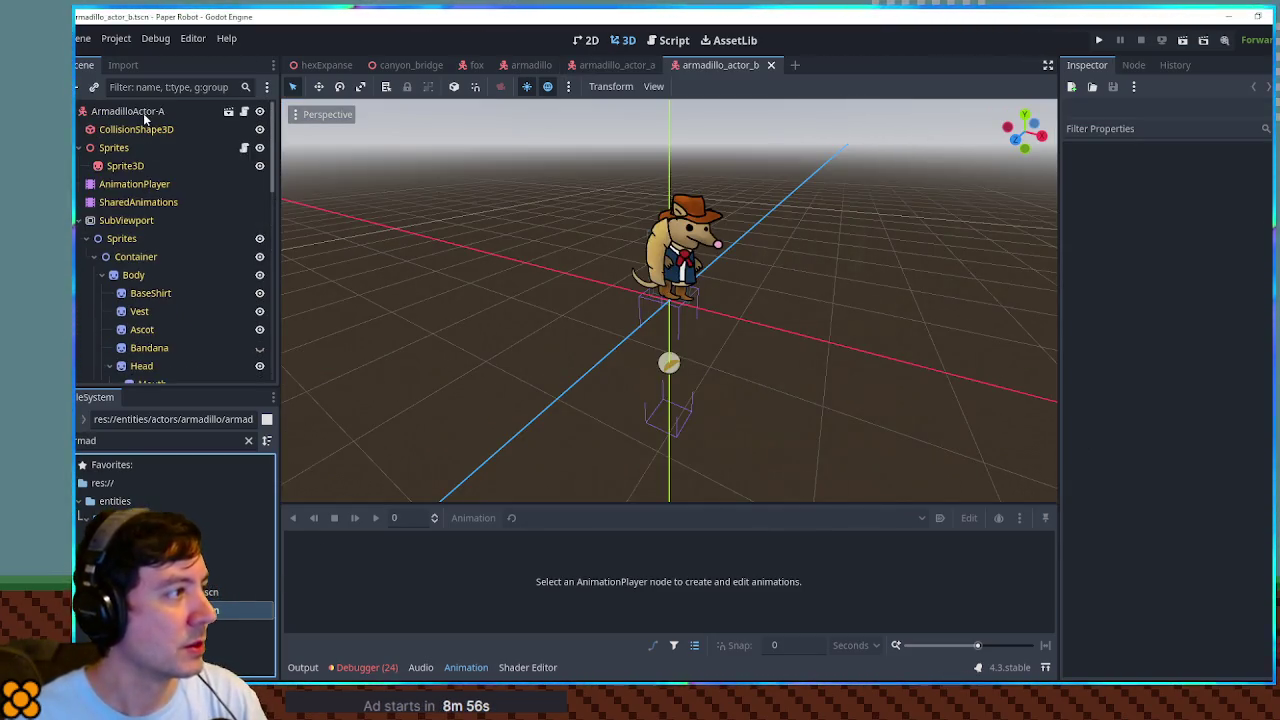
double_click(143, 111)
key(BackSpace)
text(B)
key(Return)
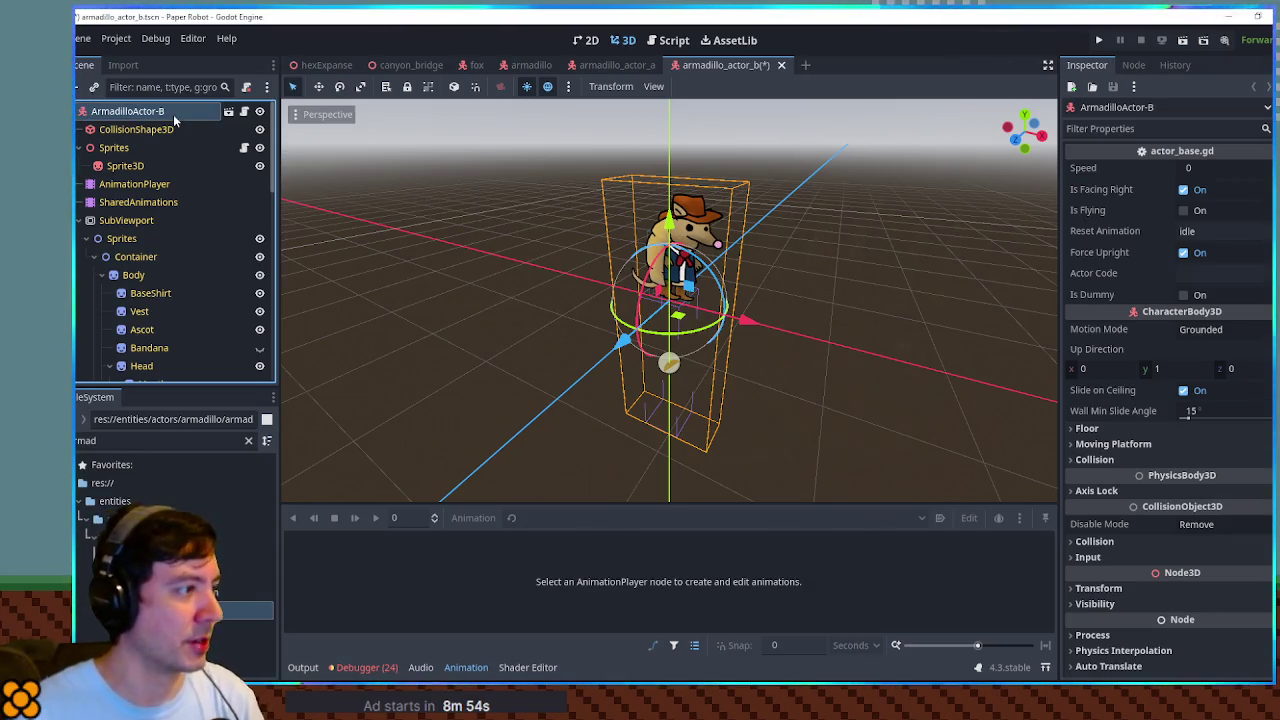
Hide the Hat1 cowboy hat, show the Hat2 black top hat, and frame the armadillo.
scroll(176, 273, down, 4)
click(259, 263)
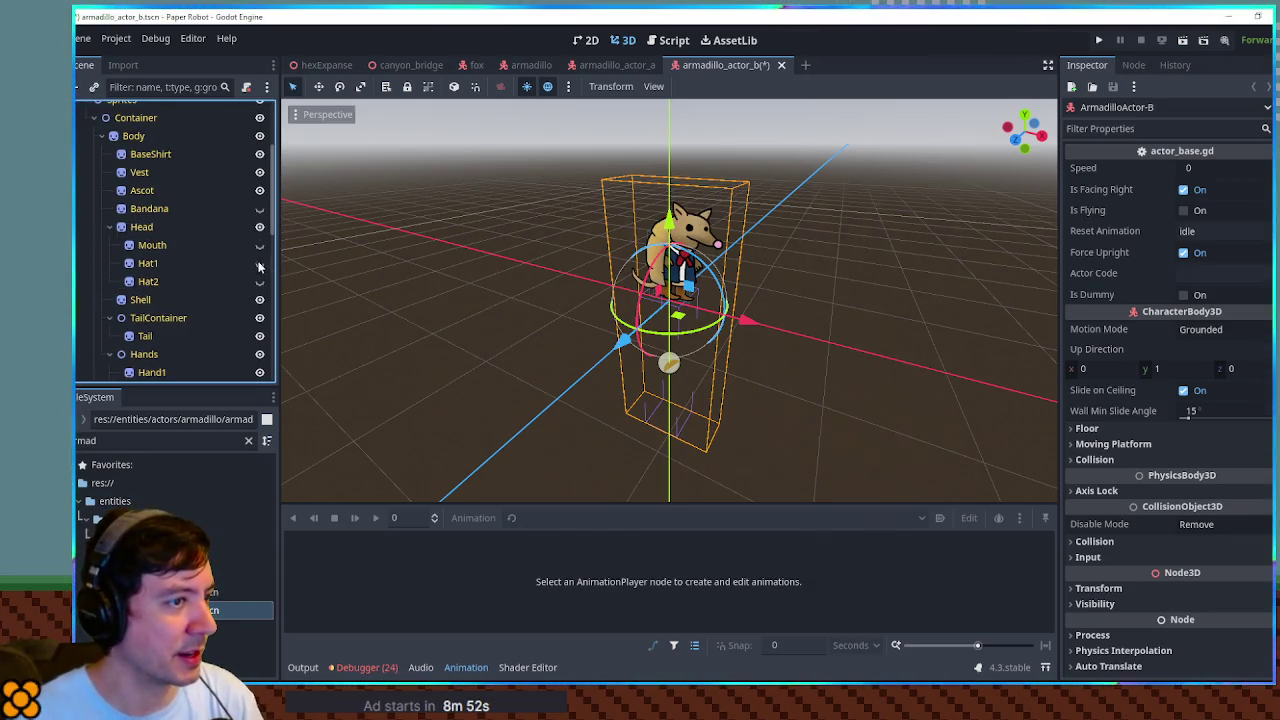
click(259, 281)
key(f)
scroll(770, 220, down, 2)
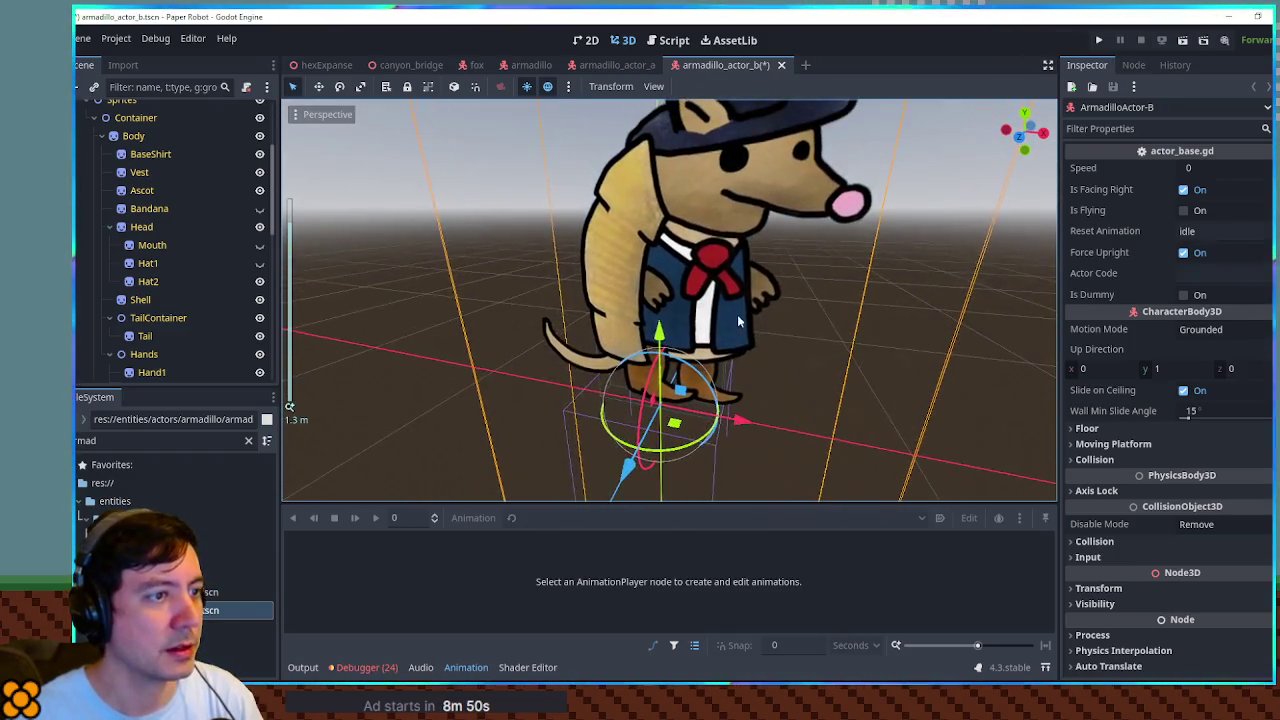
scroll(760, 300, down, 3)
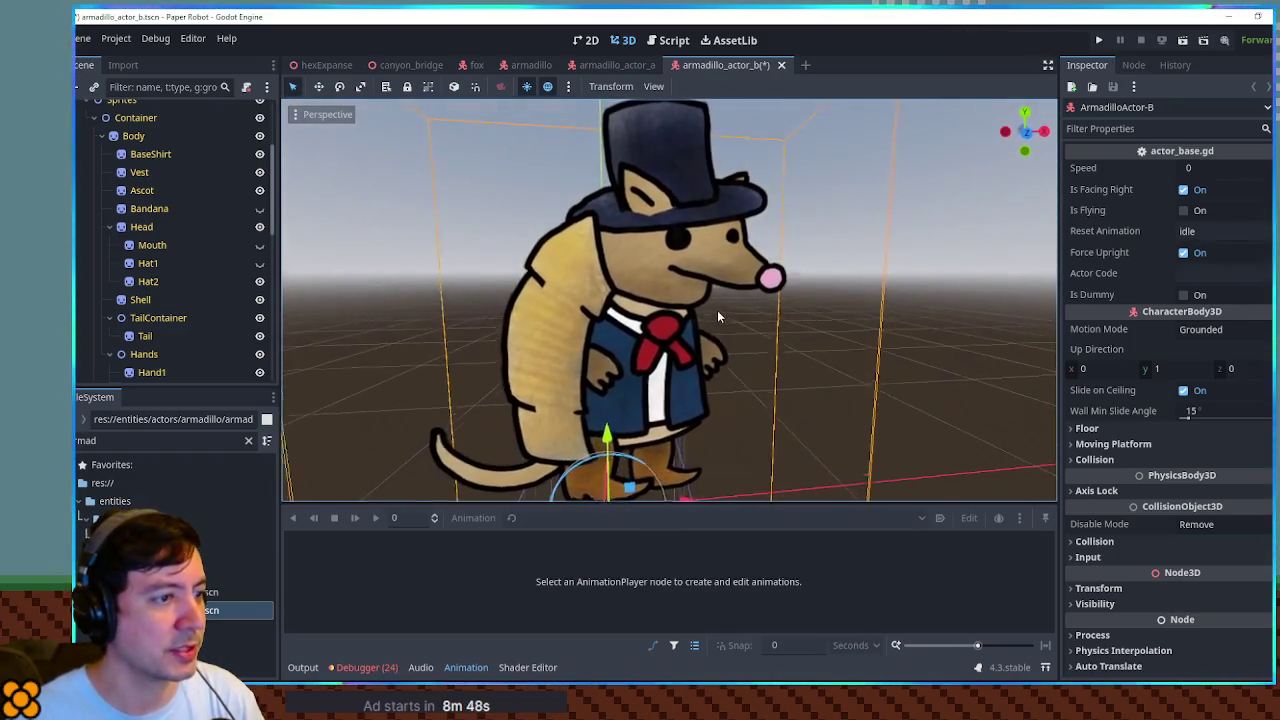
scroll(718, 309, up, 2)
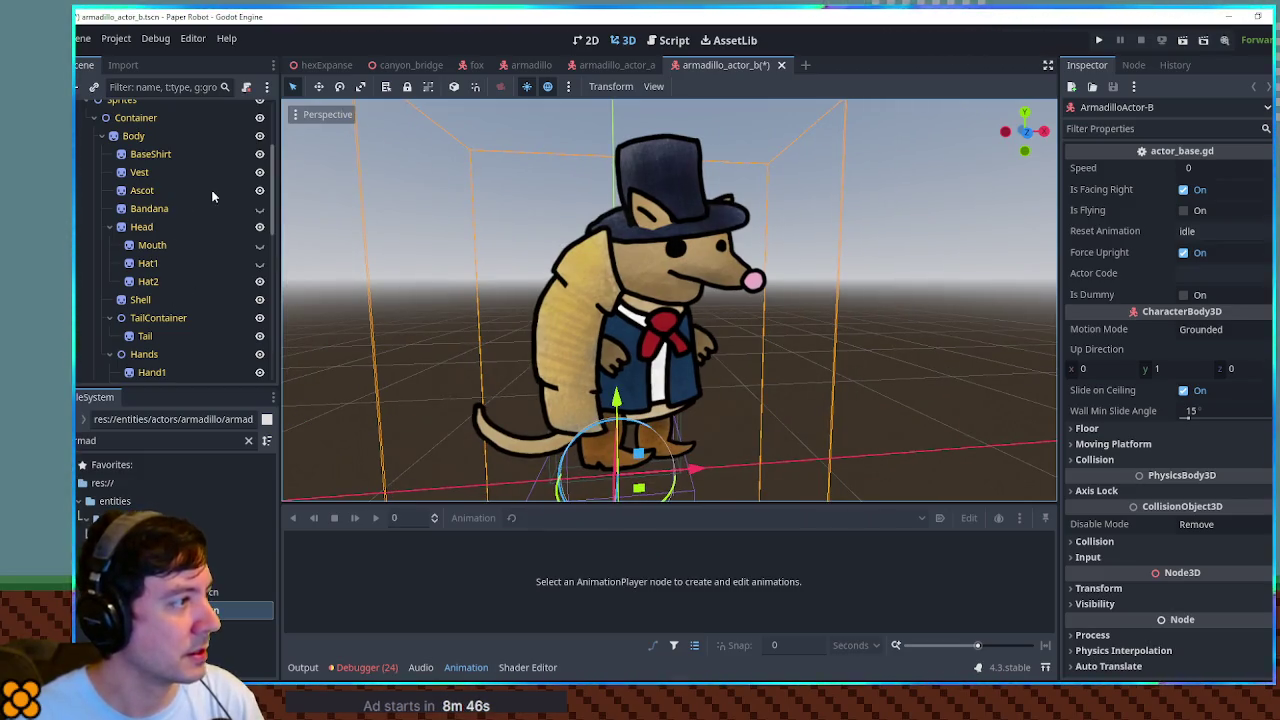
Hide actor B's red ascot and select the Vest sprite.
click(259, 190)
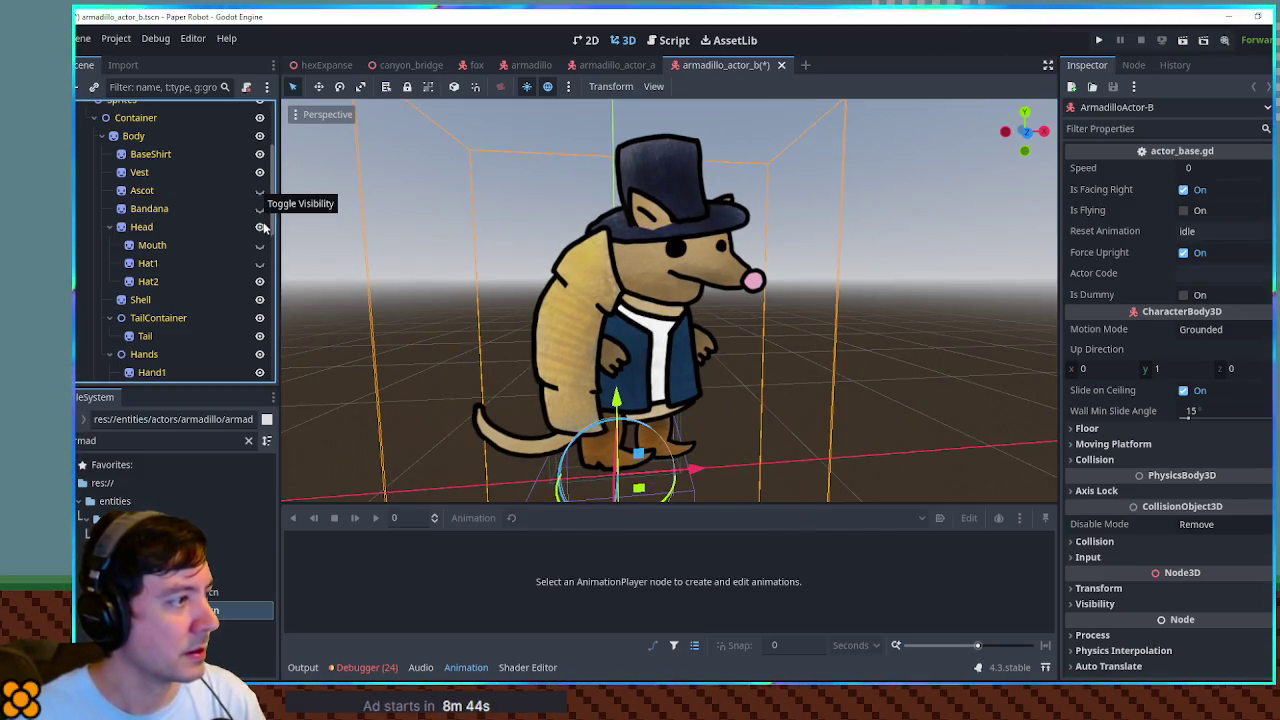
scroll(220, 215, up, 1)
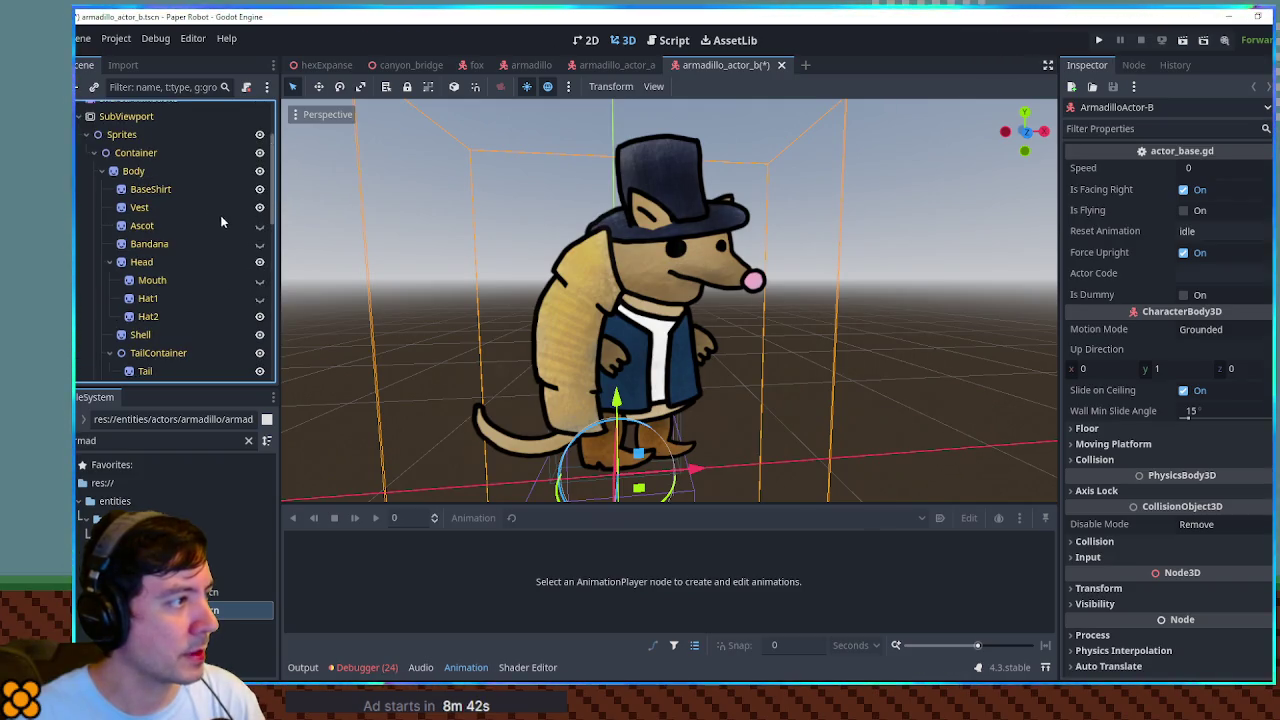
click(155, 210)
click(623, 40)
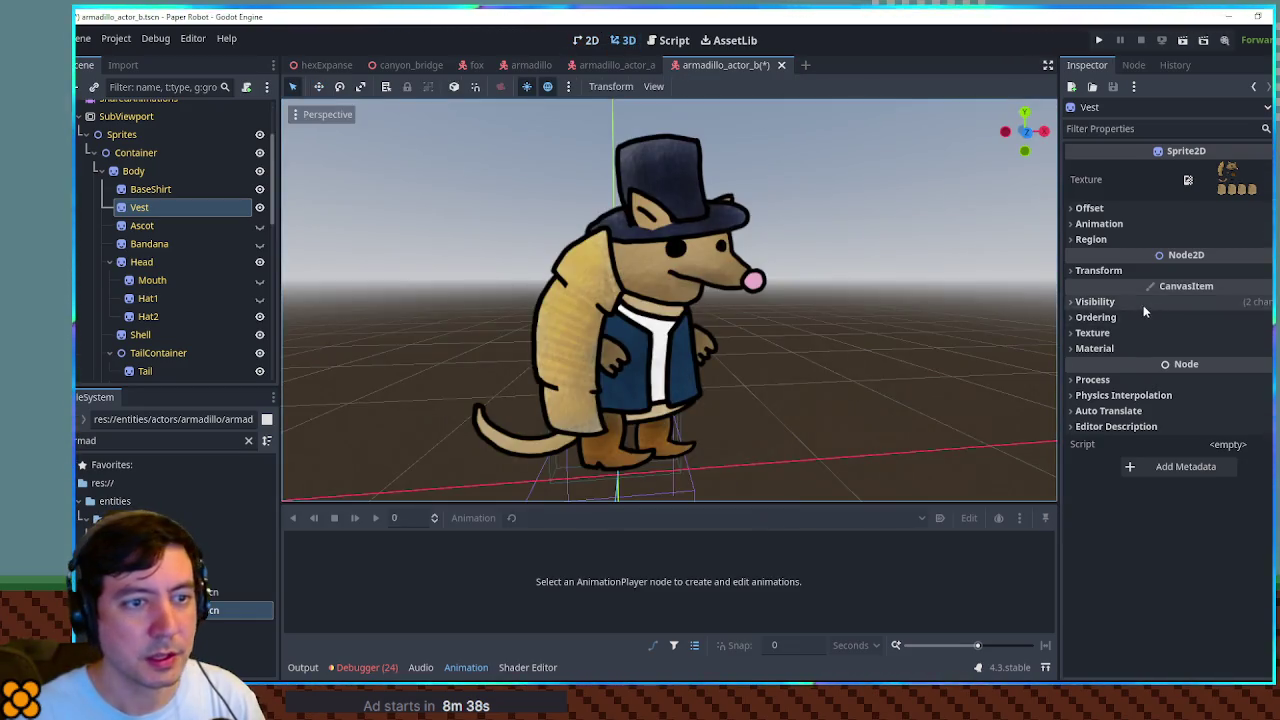
Desaturate the vest's Self Modulate to a near-black grey (1d2226).
click(1095, 301)
click(1230, 339)
click(1173, 263)
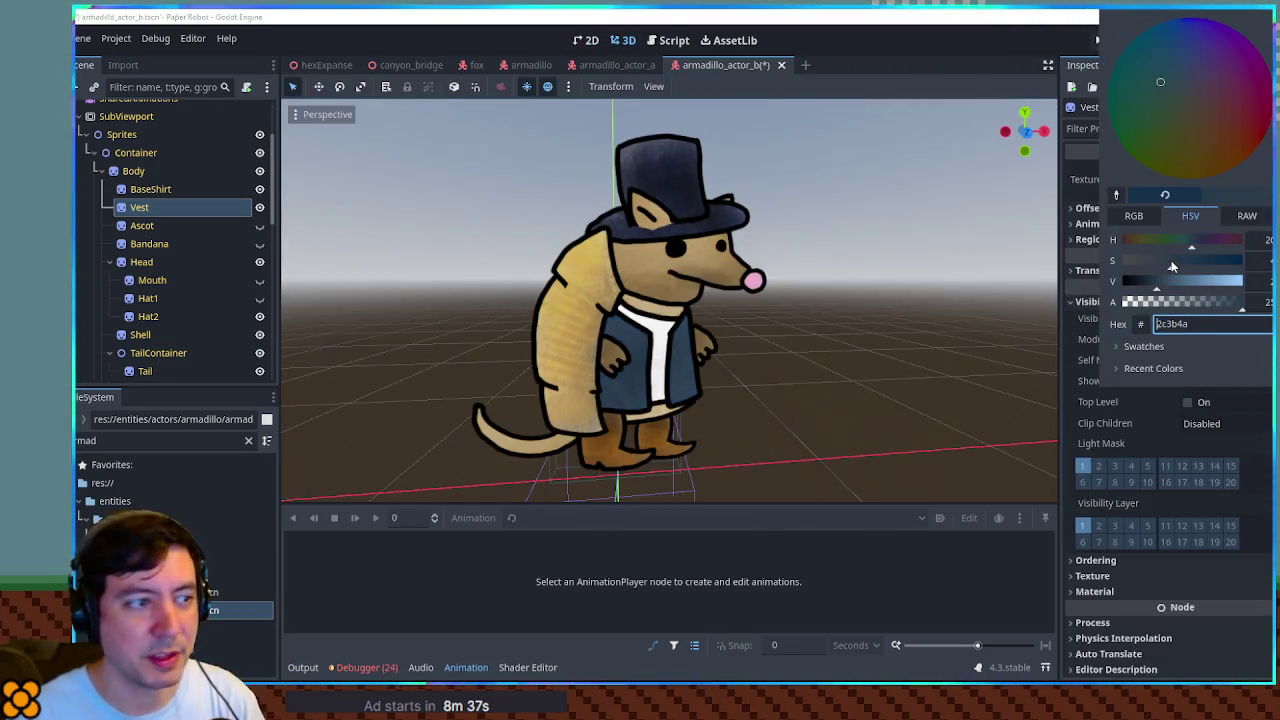
mouse_move(1137, 263)
mouse_down()
mouse_move(1150, 263)
mouse_move(1140, 284)
mouse_up()
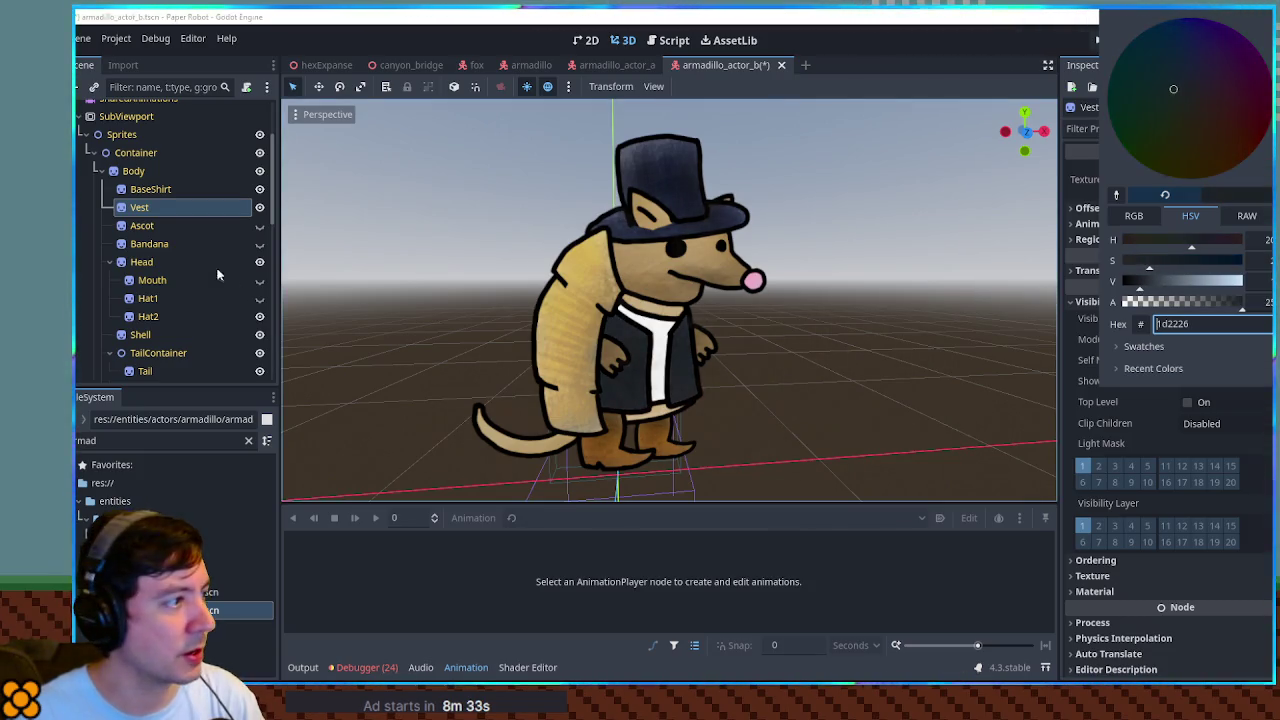
click(145, 209)
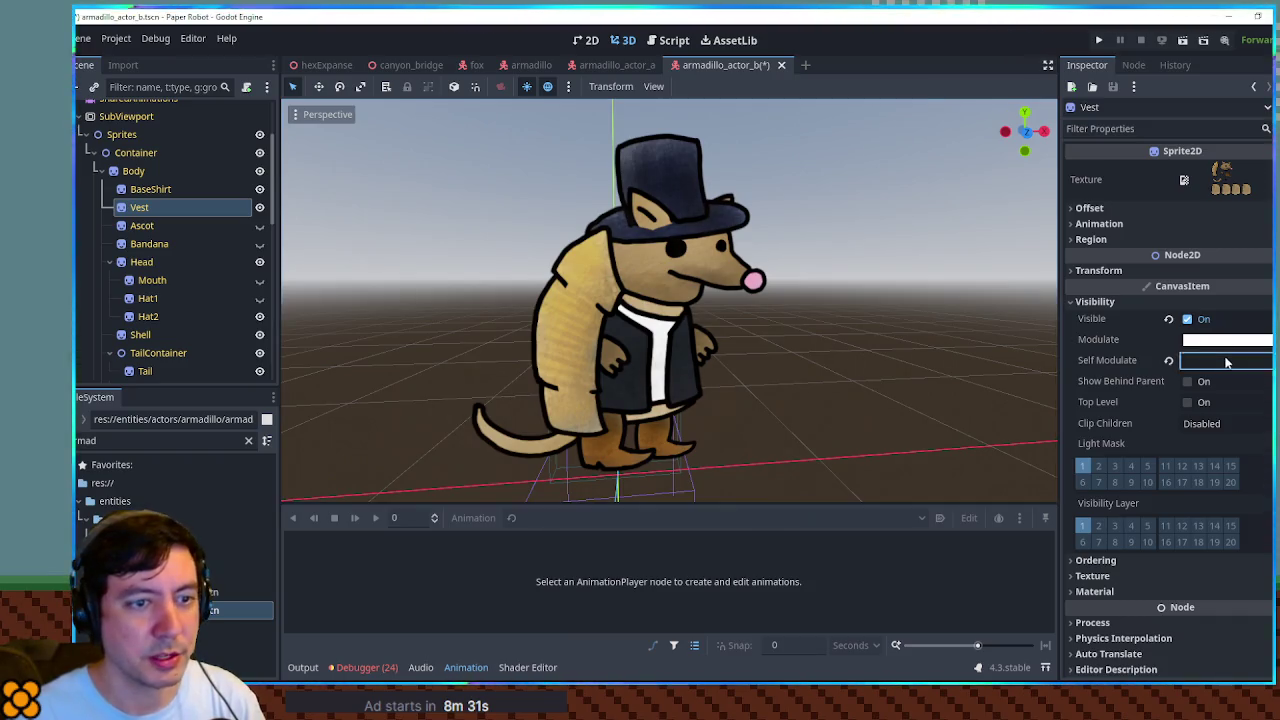
click(1220, 360)
click(140, 207)
click(150, 189)
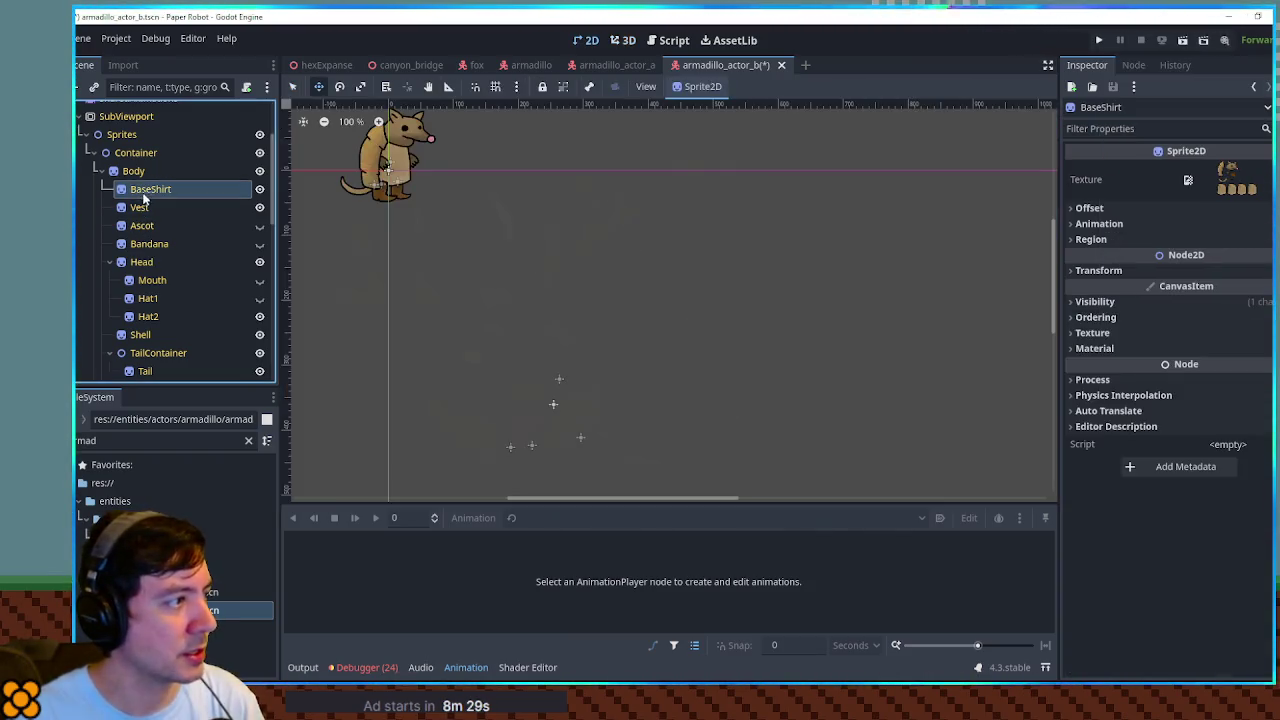
click(623, 40)
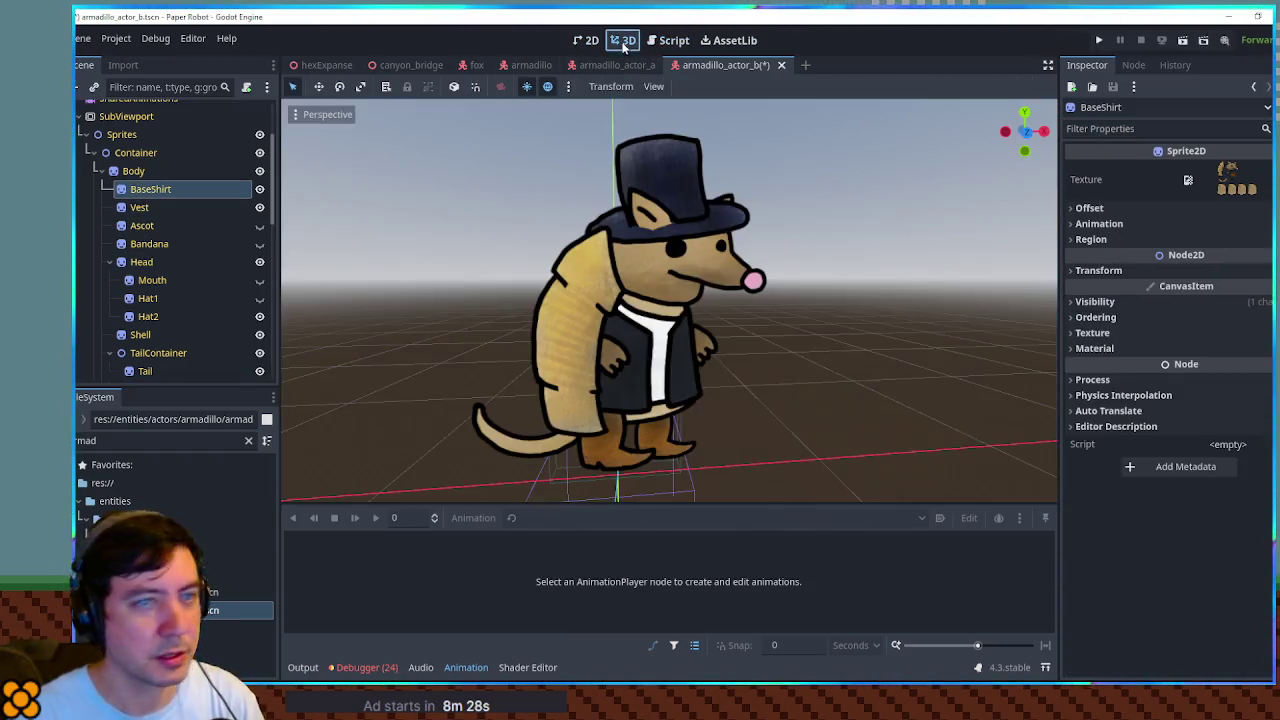
Set the BaseShirt's Self Modulate to an almost-black 18171a.
click(1200, 301)
click(1243, 362)
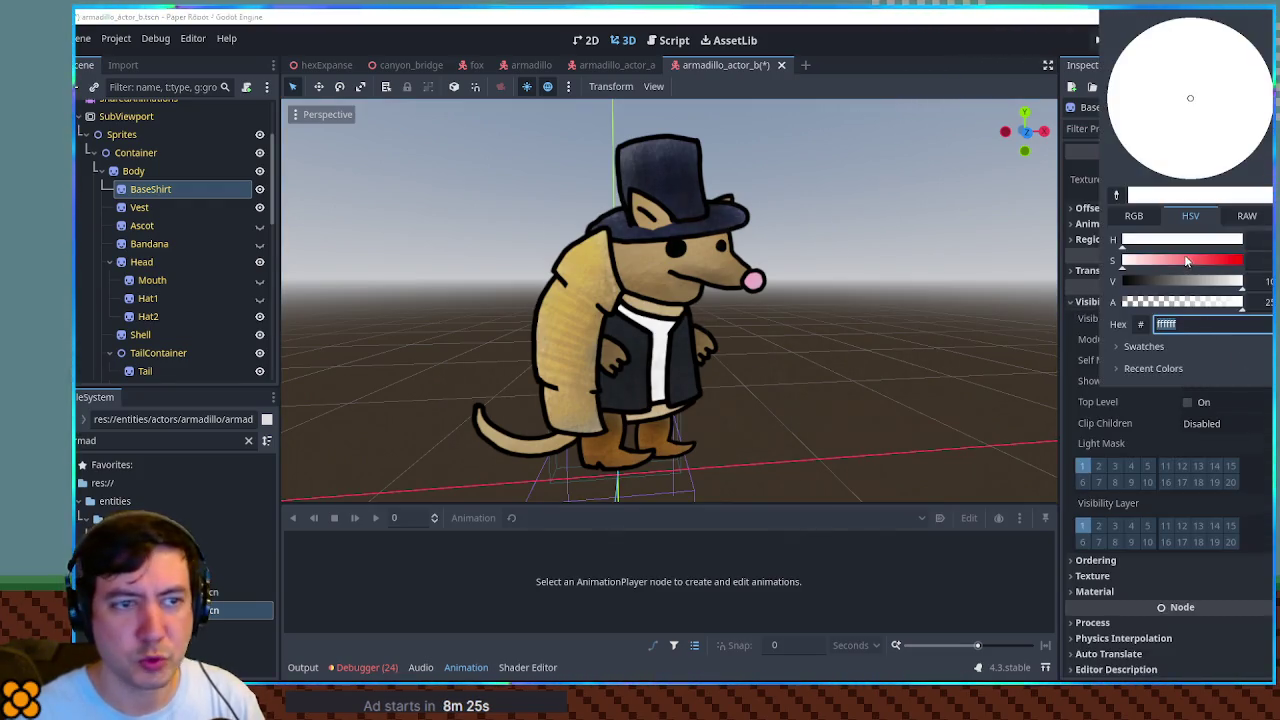
click(1187, 261)
mouse_move(1179, 241)
mouse_down()
mouse_move(1221, 241)
mouse_move(1124, 241)
mouse_move(1160, 241)
mouse_move(1133, 281)
mouse_move(1150, 265)
mouse_move(1185, 265)
mouse_move(1137, 265)
mouse_move(1150, 241)
mouse_move(1126, 240)
mouse_move(1209, 240)
mouse_up()
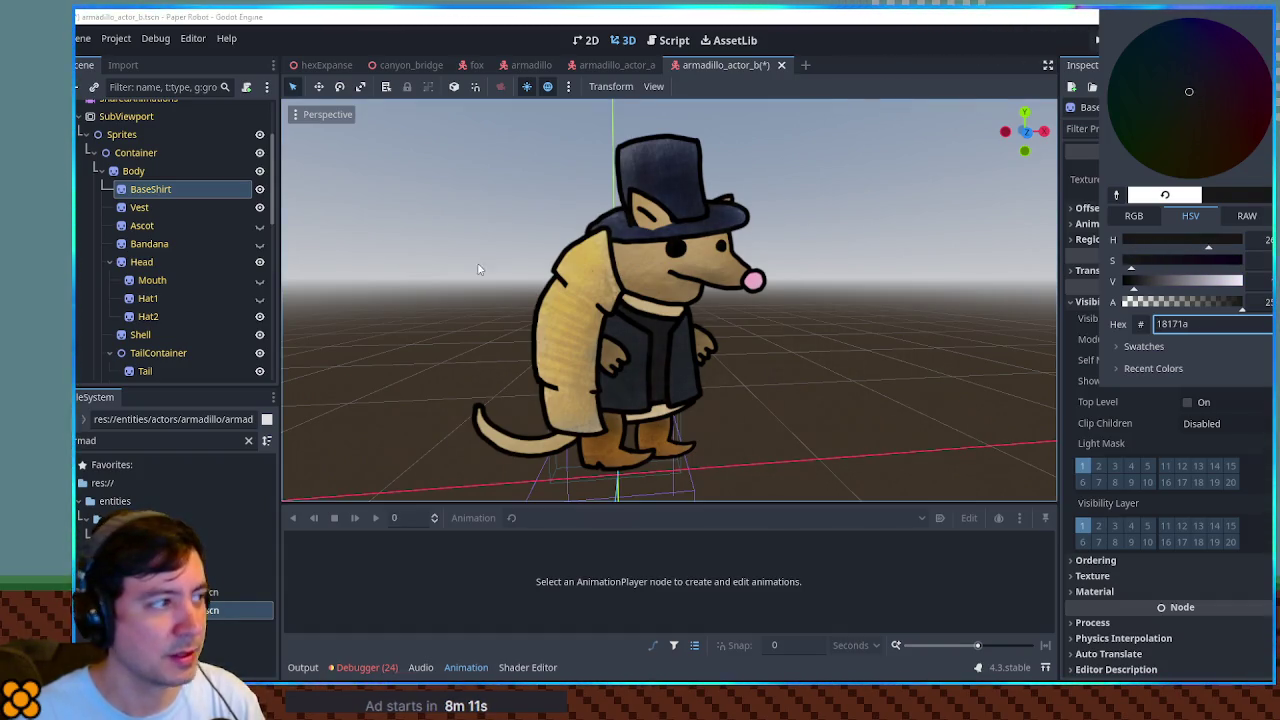
click(139, 207)
Darken the Vest's Self Modulate further to 101921.
click(623, 40)
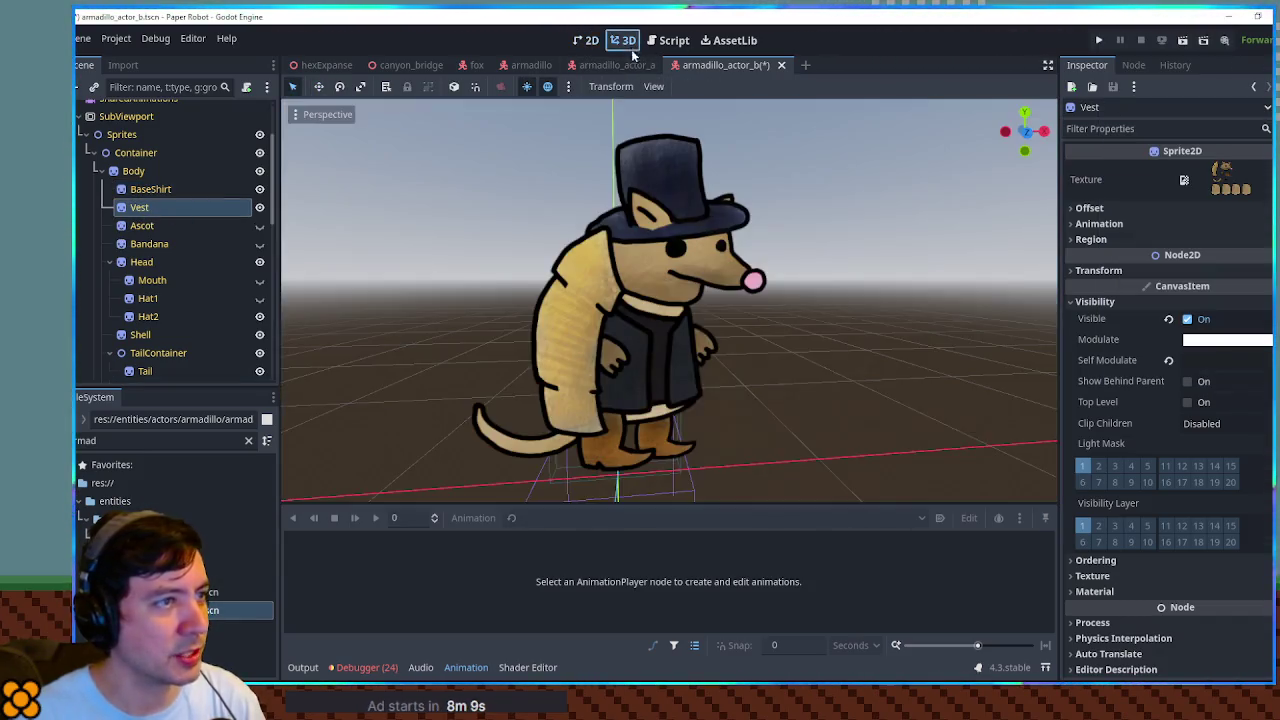
click(1236, 358)
mouse_move(1185, 260)
mouse_down()
mouse_move(1197, 268)
mouse_move(1138, 287)
mouse_up()
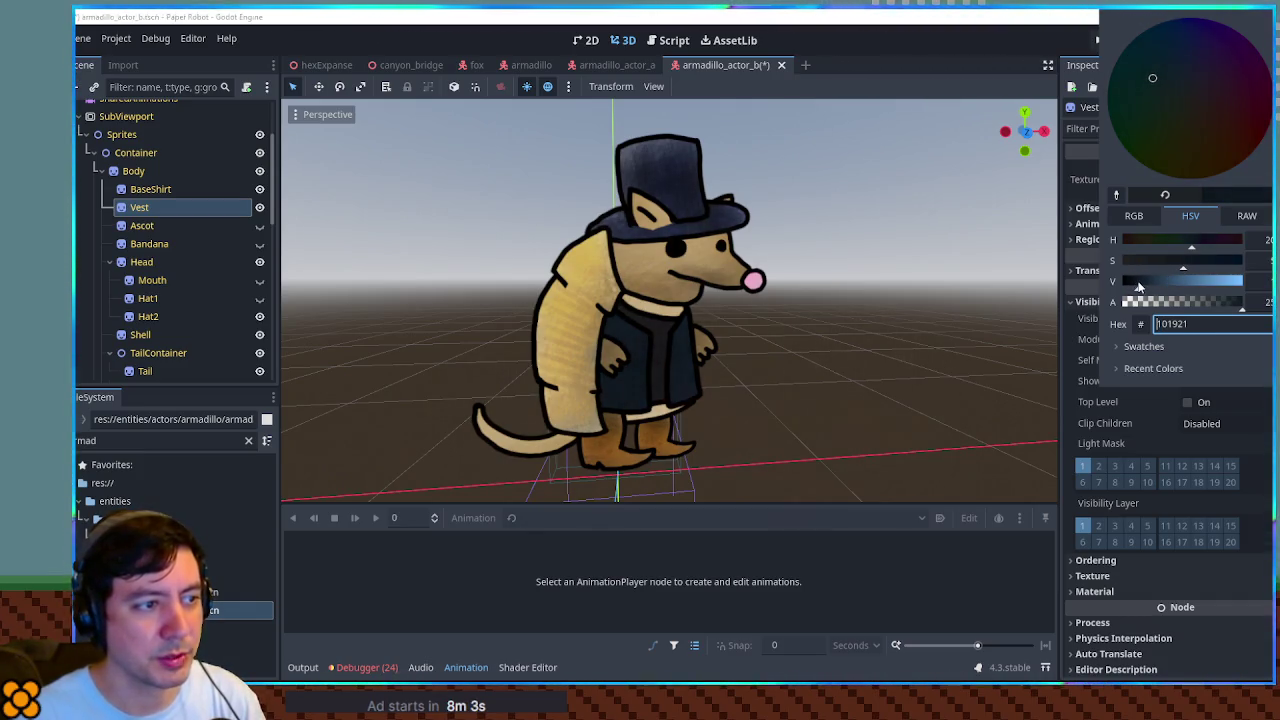
click(898, 284)
click(880, 323)
mouse_move(880, 323)
mouse_down()
mouse_move(477, 326)
mouse_move(991, 320)
mouse_move(808, 323)
mouse_up()
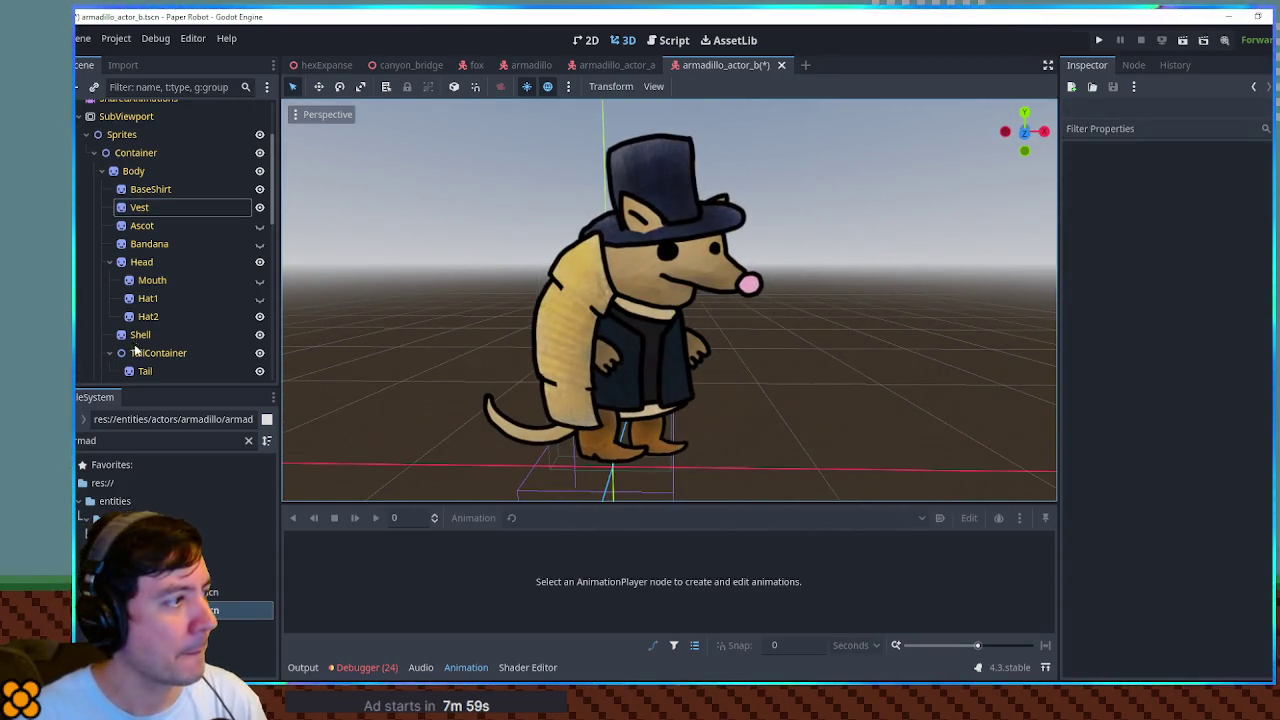
Try the bandana on and off, then save armadillo_actor_b.
click(258, 244)
click(258, 244)
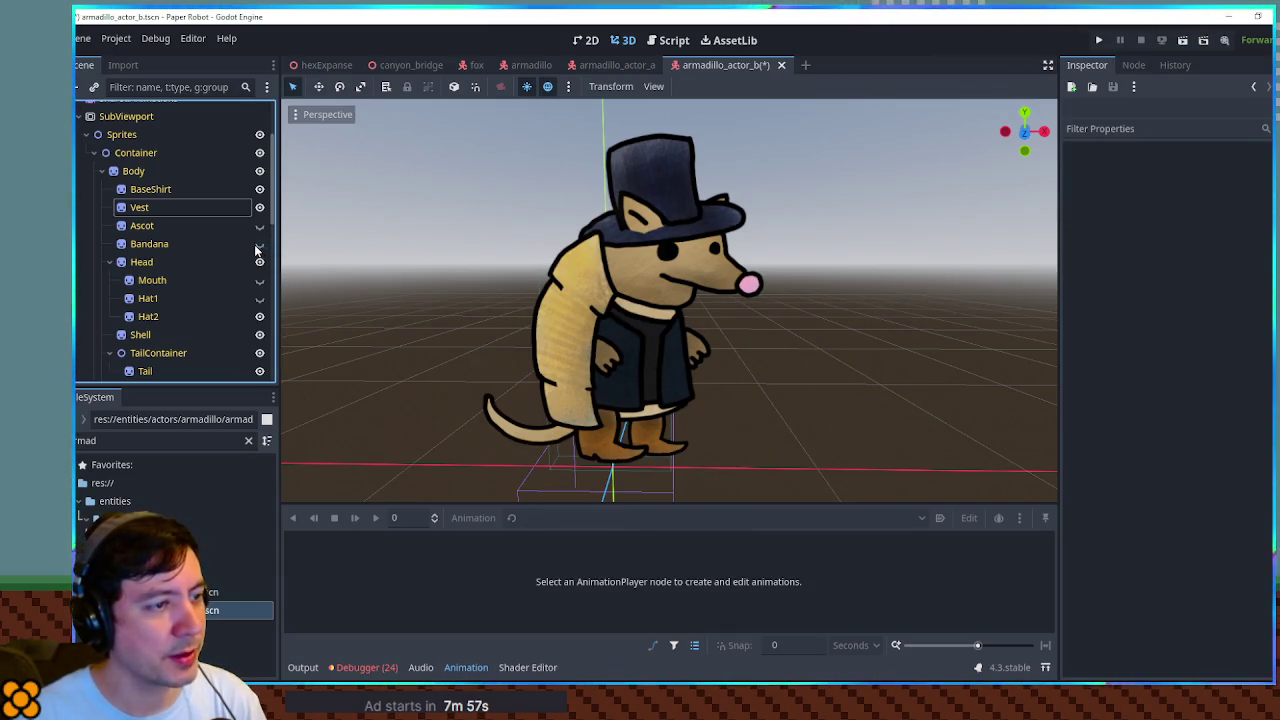
click(869, 362)
key(ctrl+s)
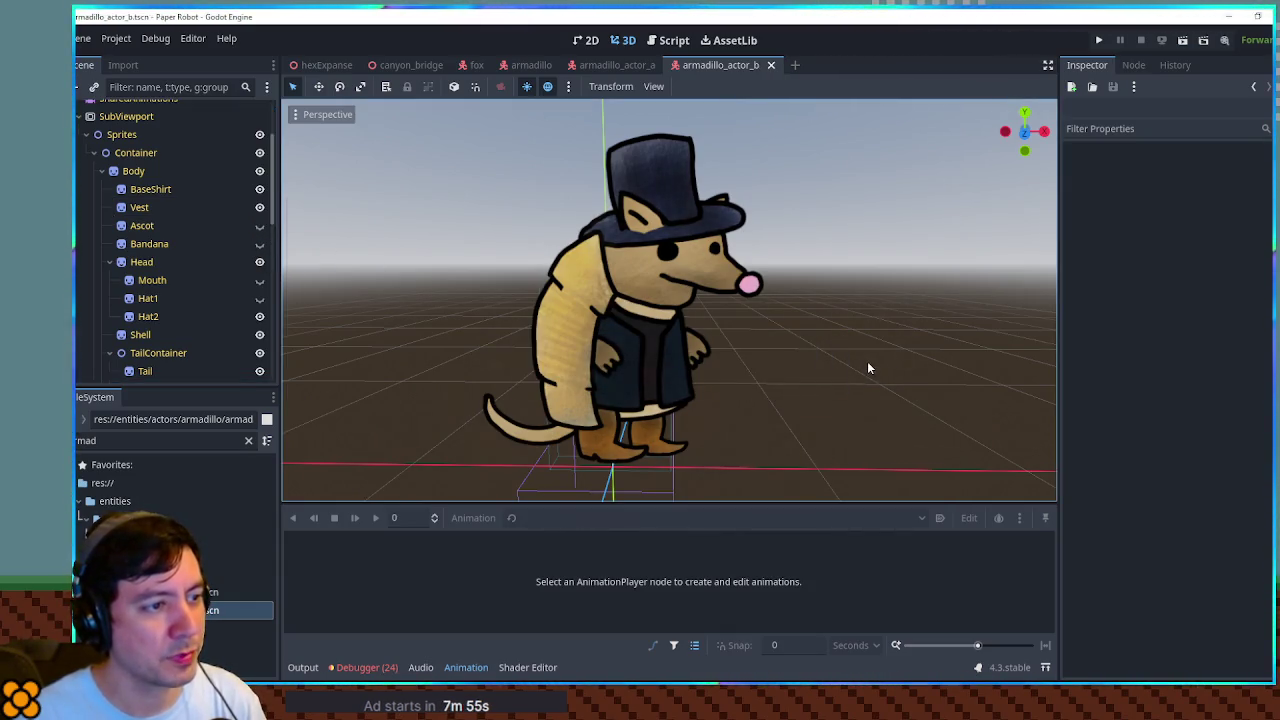
scroll(867, 361, down, 5)
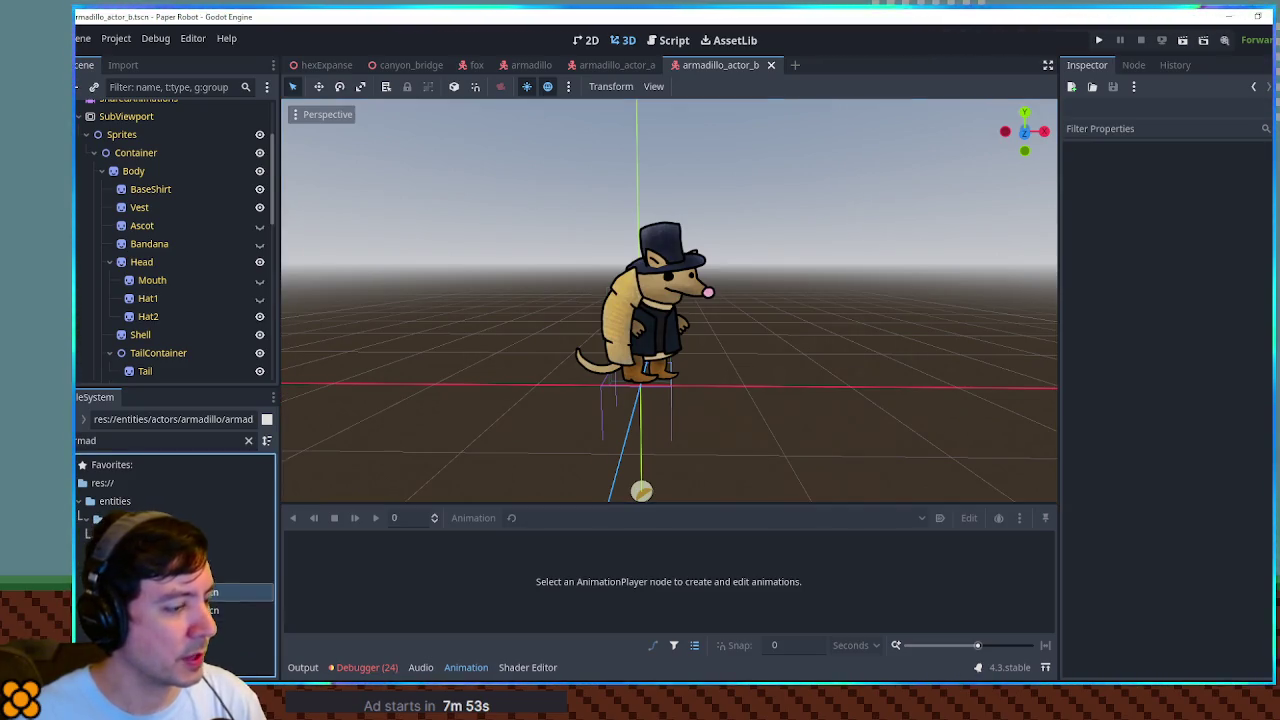
Duplicate the actor A scene as armadillo_actor_c.tscn and open it.
click(262, 592)
key(ctrl+d)
key(BackSpace)
text(ctor_c.tscn)
key(Return)
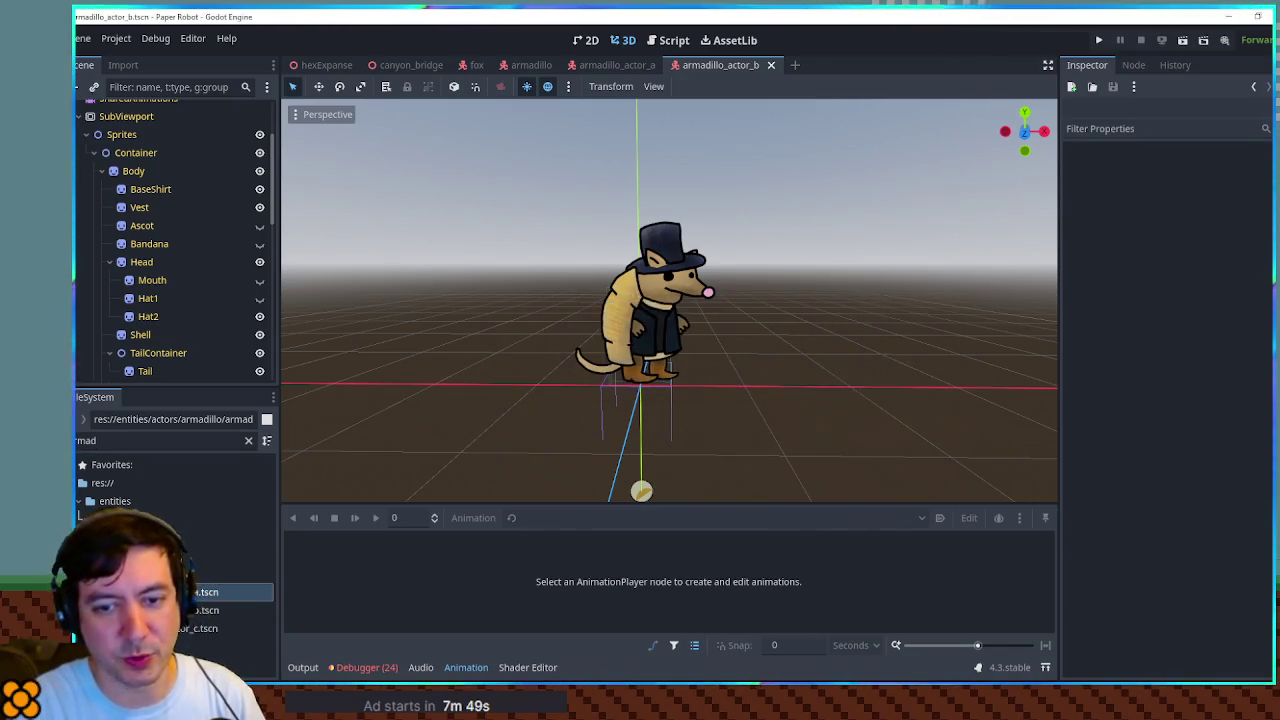
double_click(200, 628)
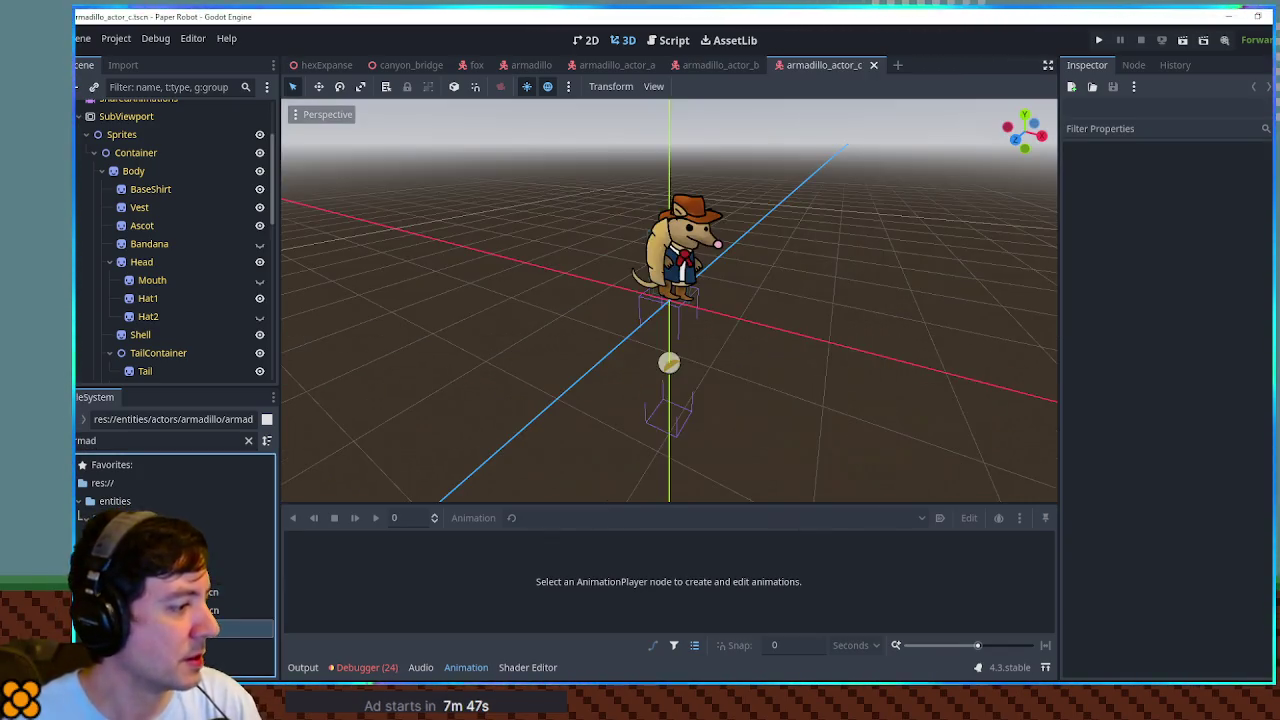
Rename the root node to ArmadilloActor-C and switch to front view.
double_click(166, 111)
key(End)
key(BackSpace)
text(C)
key(Return)
scroll(657, 241, up, 5)
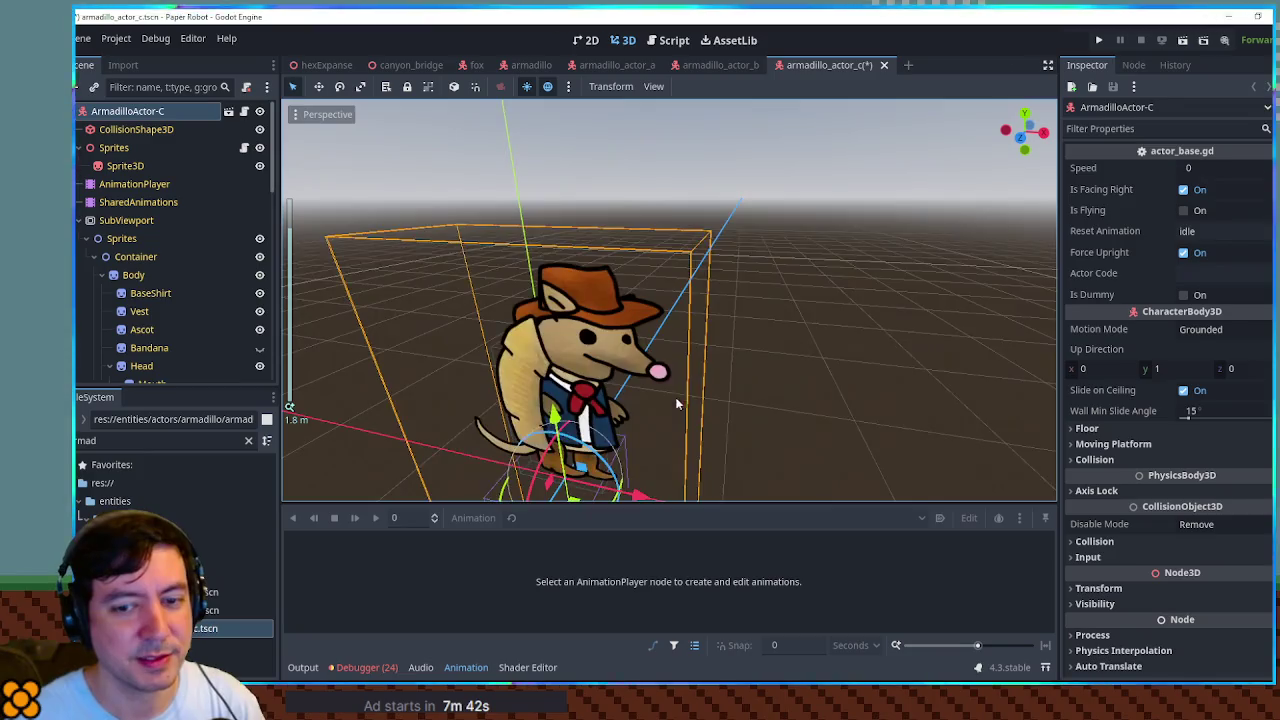
key(KP_1)
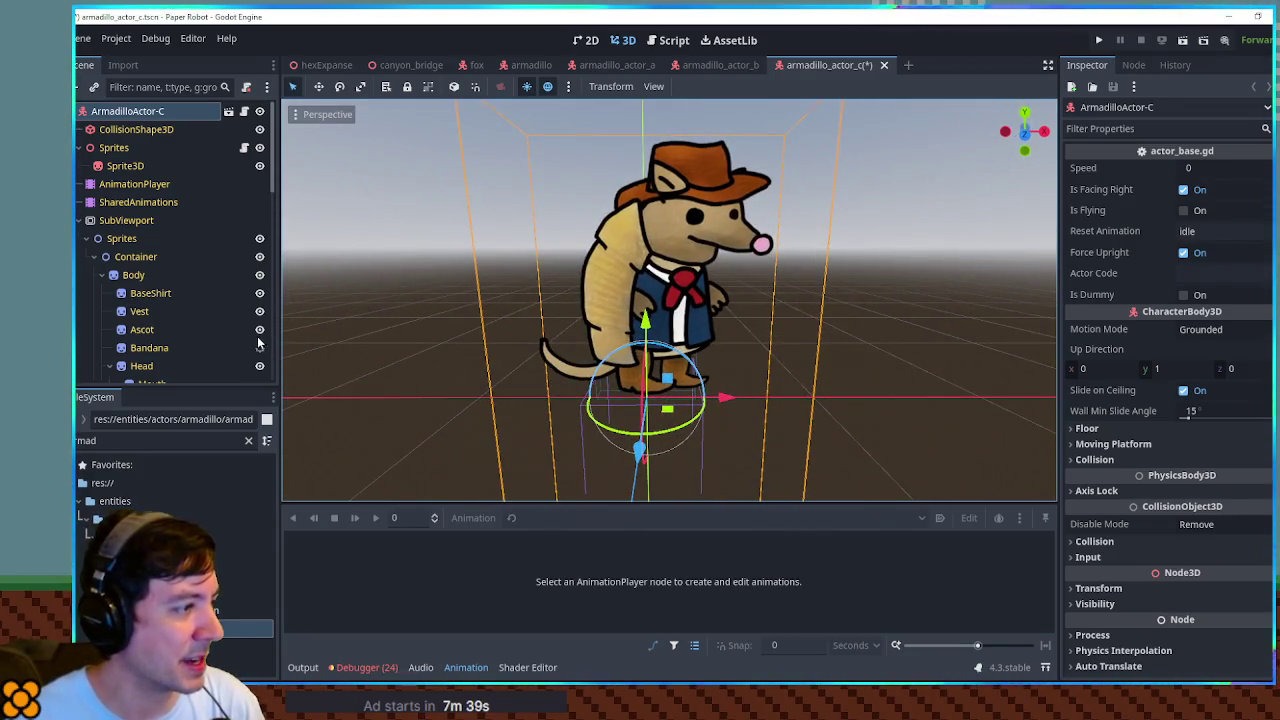
Close the actor A and B scene tabs and hide the ascot.
middle_click(720, 64)
middle_click(617, 64)
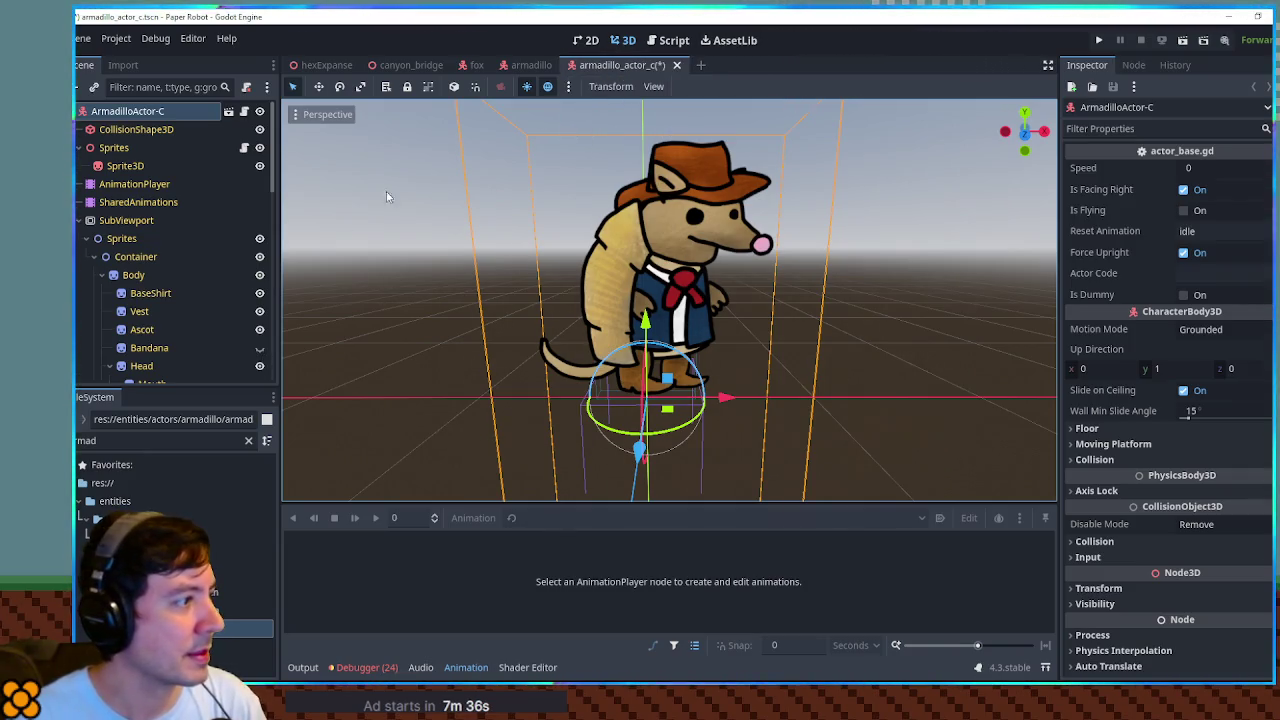
click(259, 330)
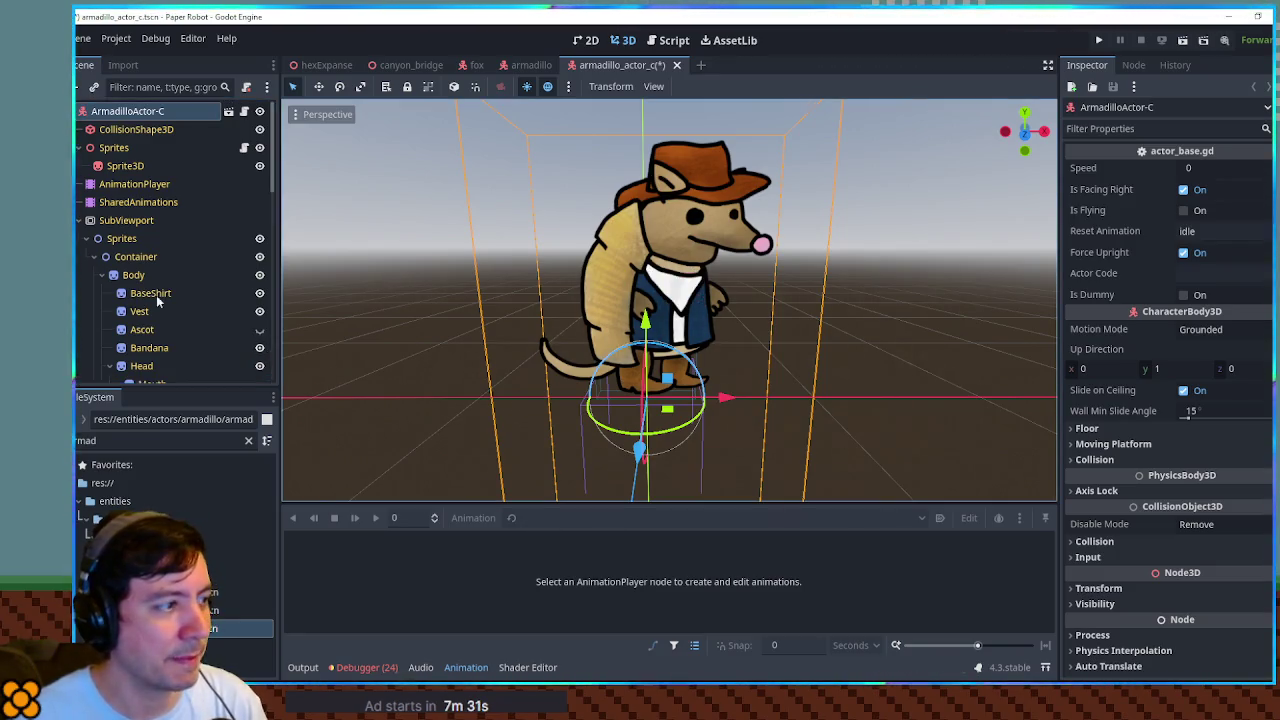
Tint the Vest's Self Modulate green.
click(178, 312)
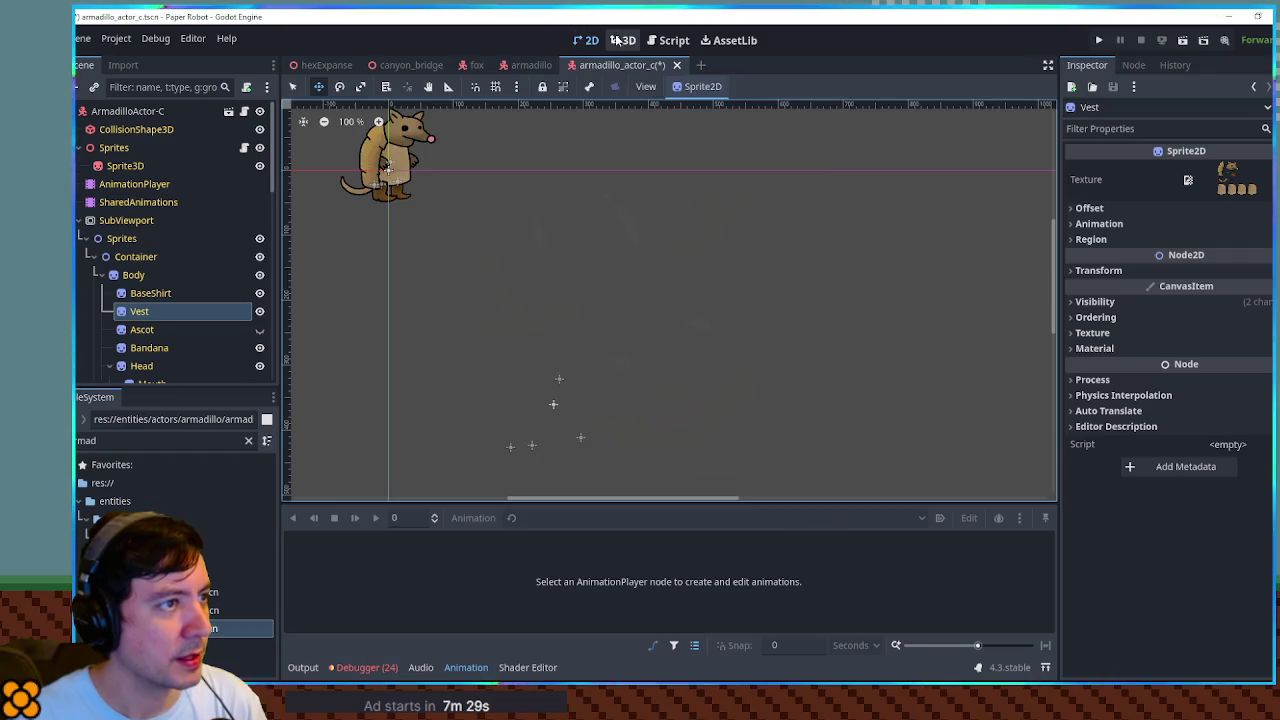
click(623, 40)
click(1195, 302)
click(1242, 360)
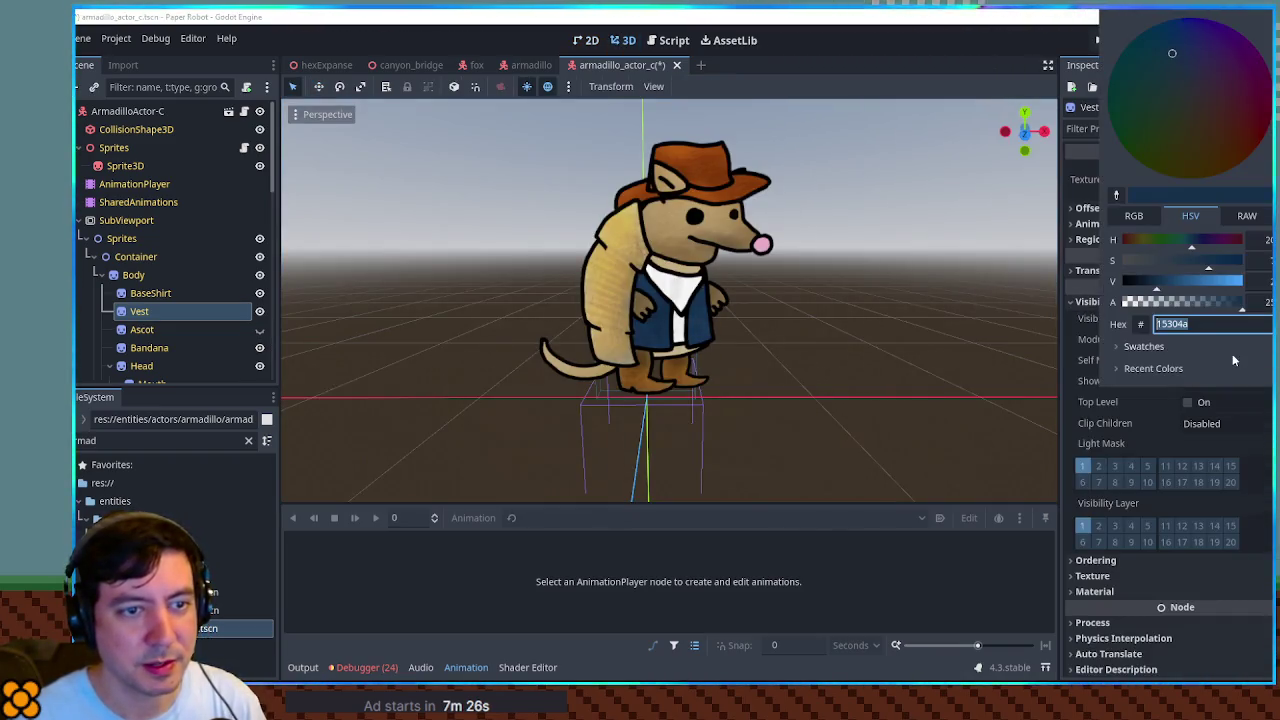
click(1175, 241)
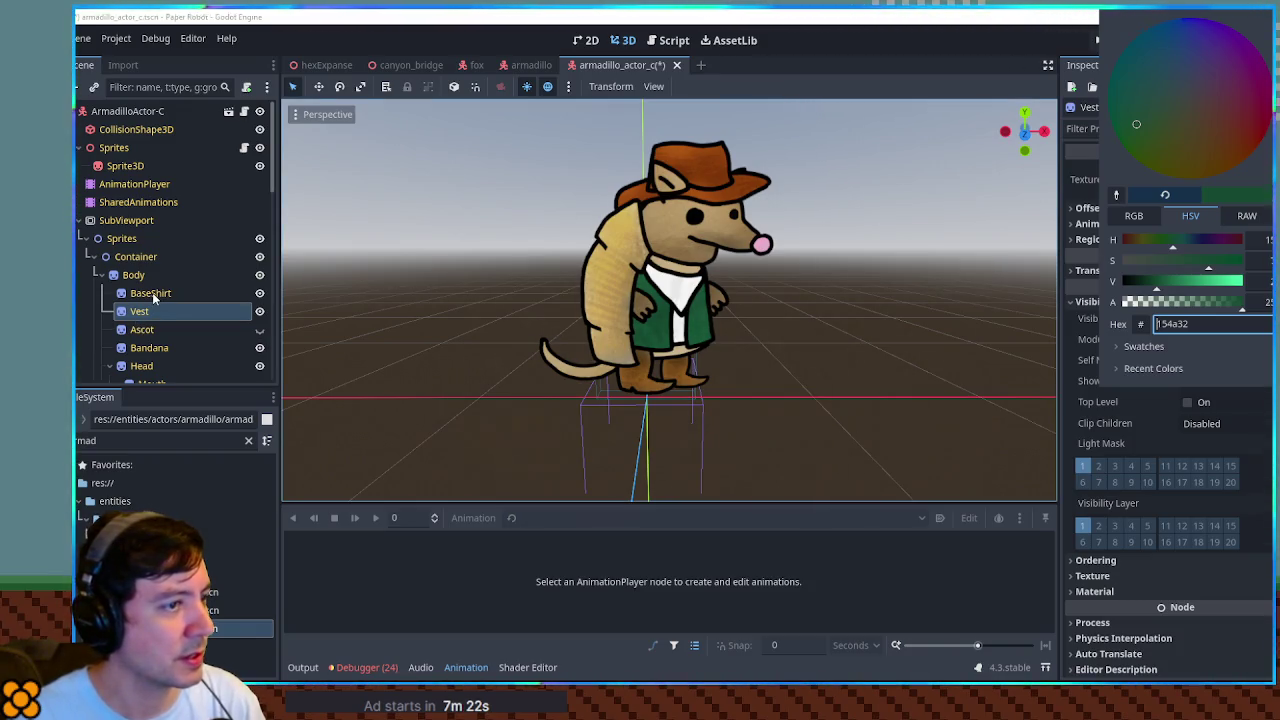
click(193, 311)
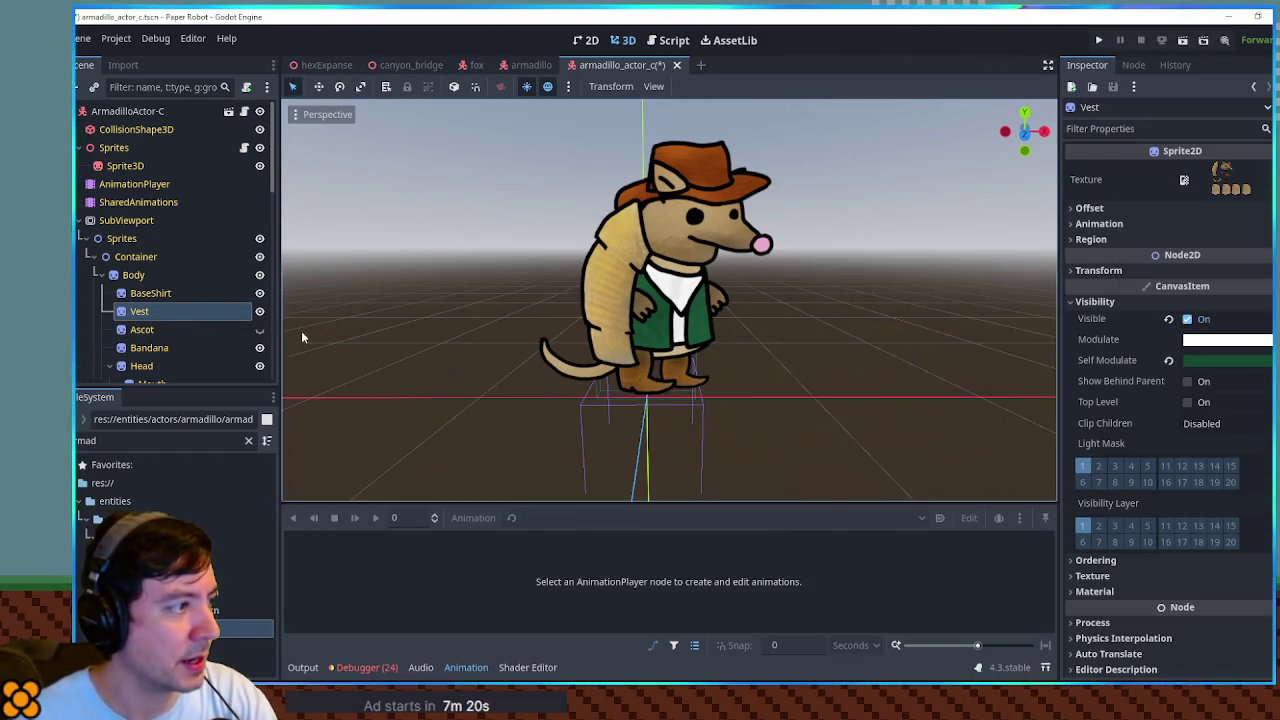
Tint the BaseShirt's Self Modulate a saturated darker blue.
click(165, 293)
click(623, 40)
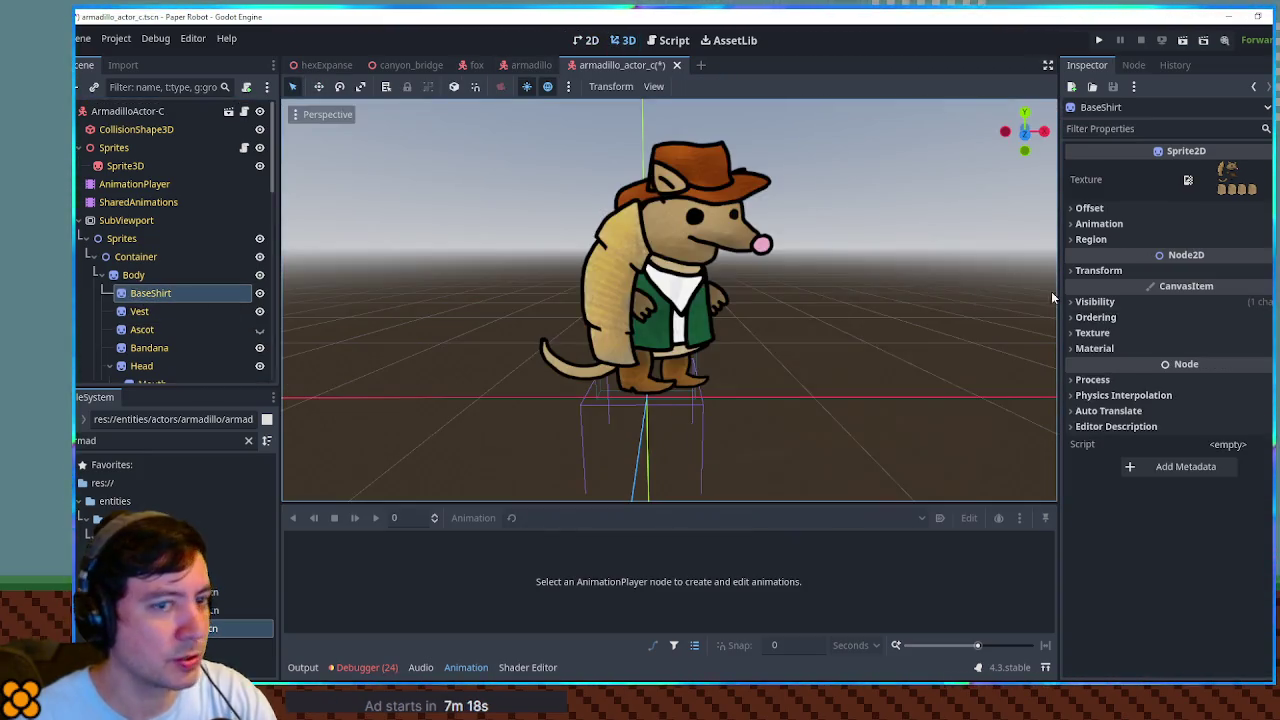
click(1164, 302)
click(1224, 362)
click(1176, 260)
click(1195, 240)
click(1203, 266)
drag(1220, 281, 1201, 281)
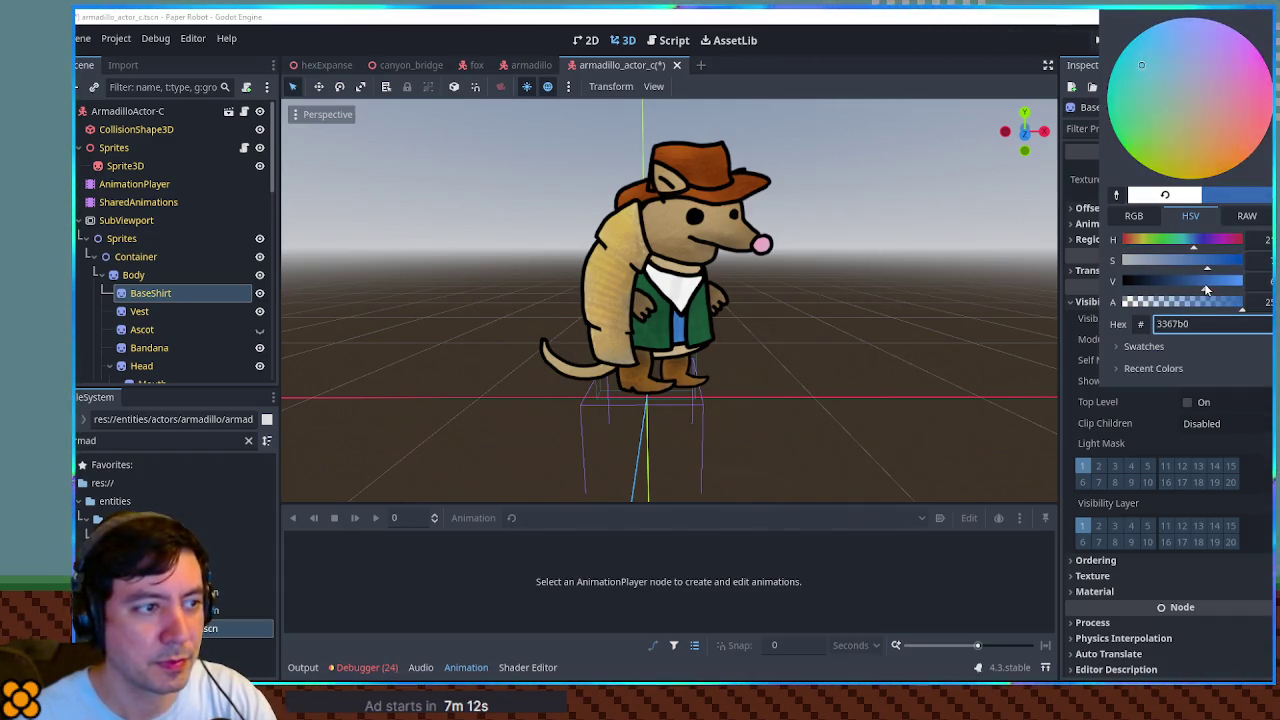
click(142, 352)
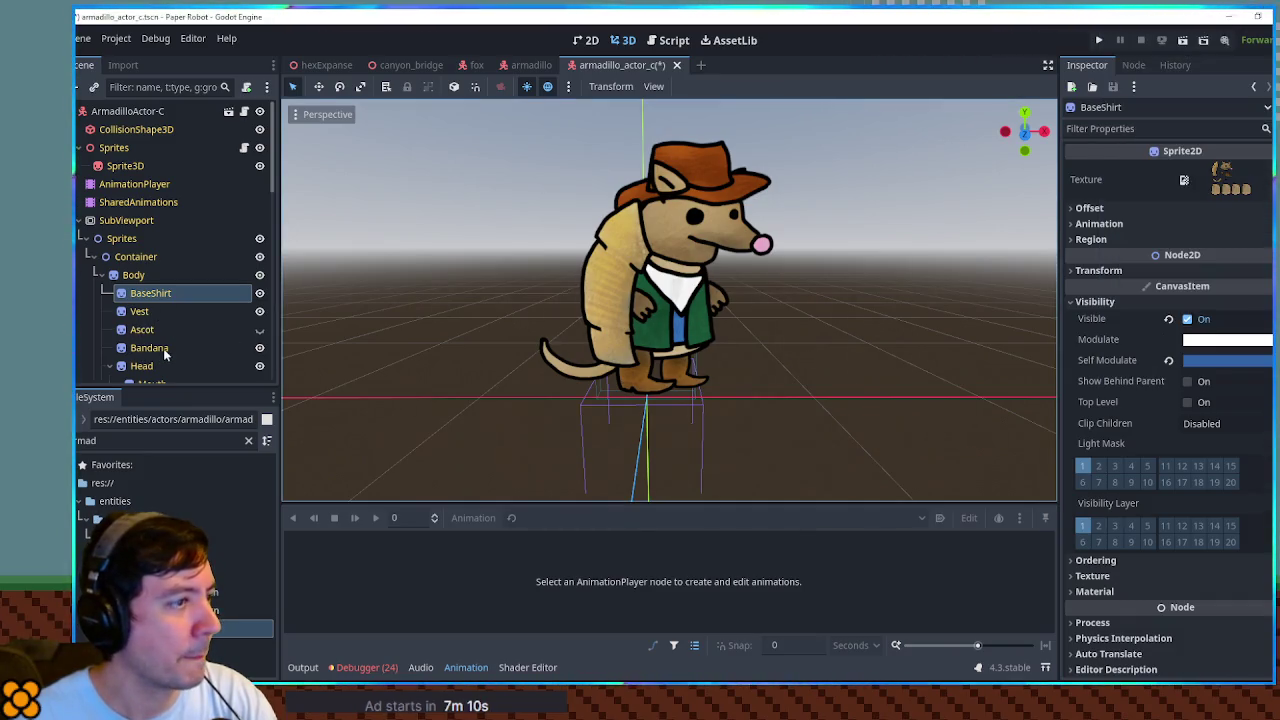
Tint the Bandana's Self Modulate red and save the scene.
click(145, 348)
click(623, 40)
click(1196, 298)
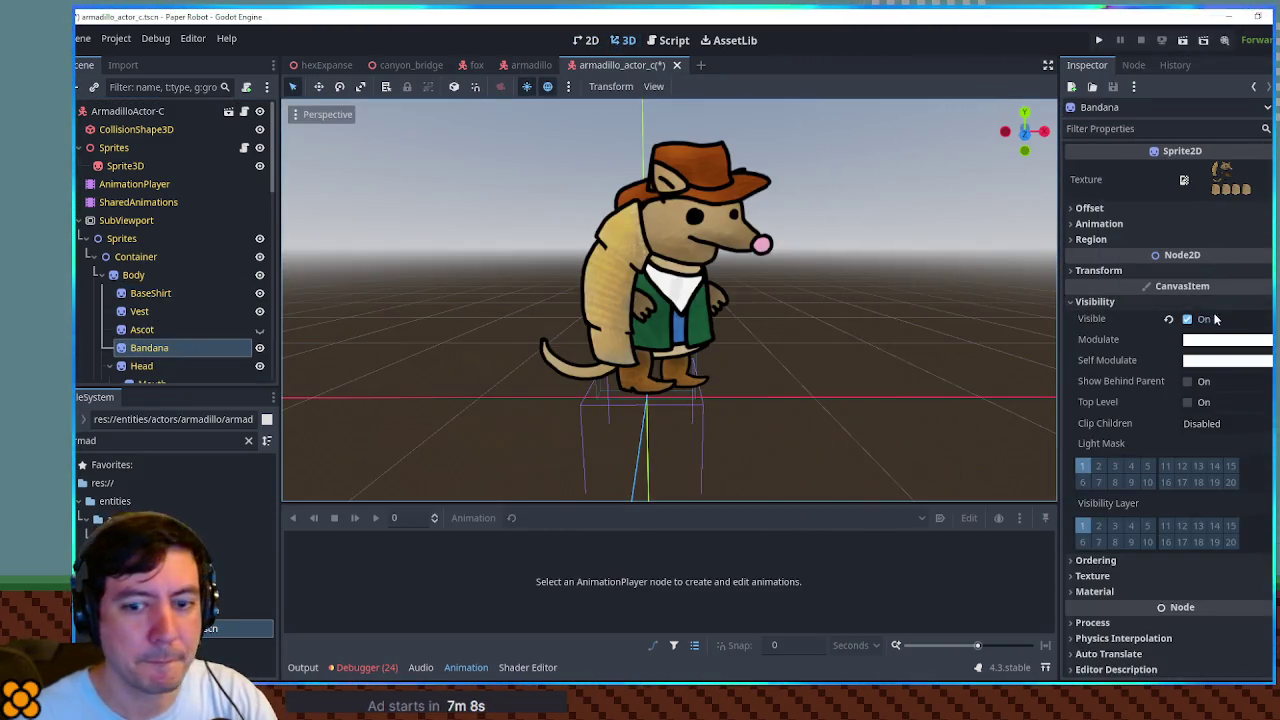
click(1206, 361)
mouse_move(1190, 260)
mouse_down()
mouse_move(1205, 263)
mouse_move(1199, 284)
mouse_up()
click(896, 286)
mouse_move(896, 286)
mouse_down()
mouse_move(961, 282)
mouse_move(842, 278)
mouse_up()
key(ctrl+s)
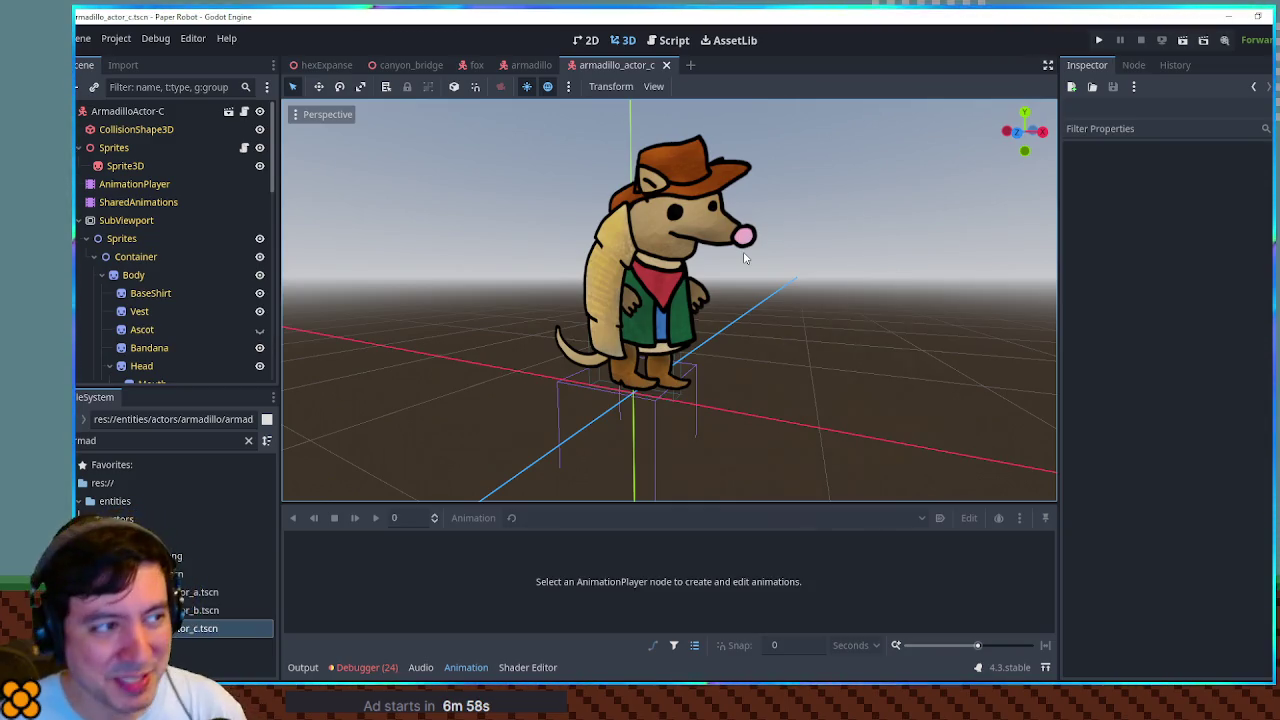
Select the Hat1 sprite and expand its Region settings in the Inspector.
scroll(160, 374, down, 1)
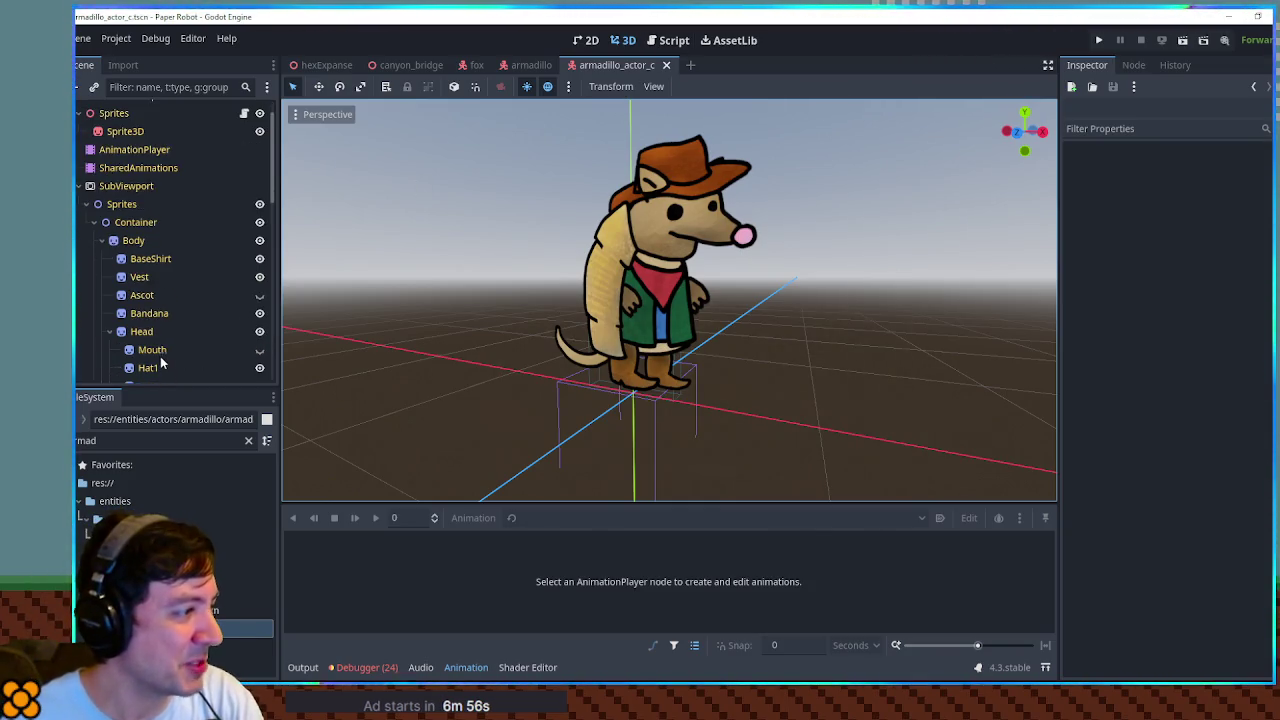
click(150, 367)
click(624, 40)
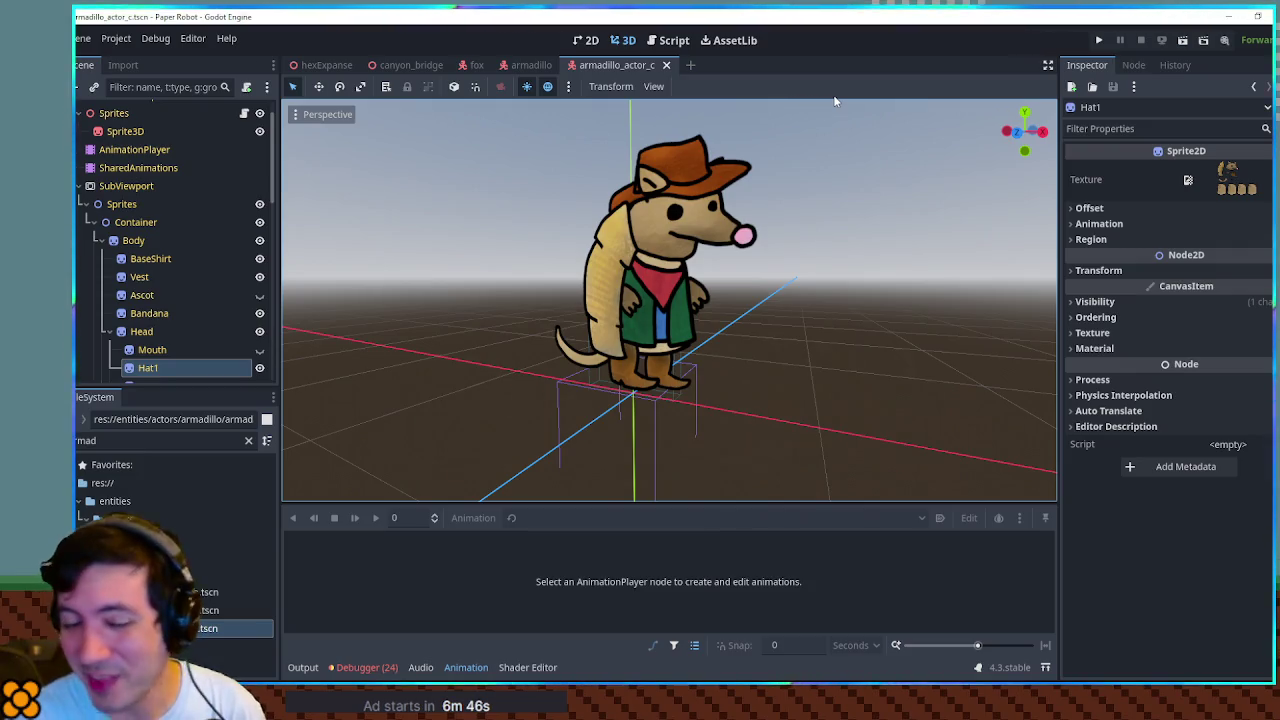
click(1091, 239)
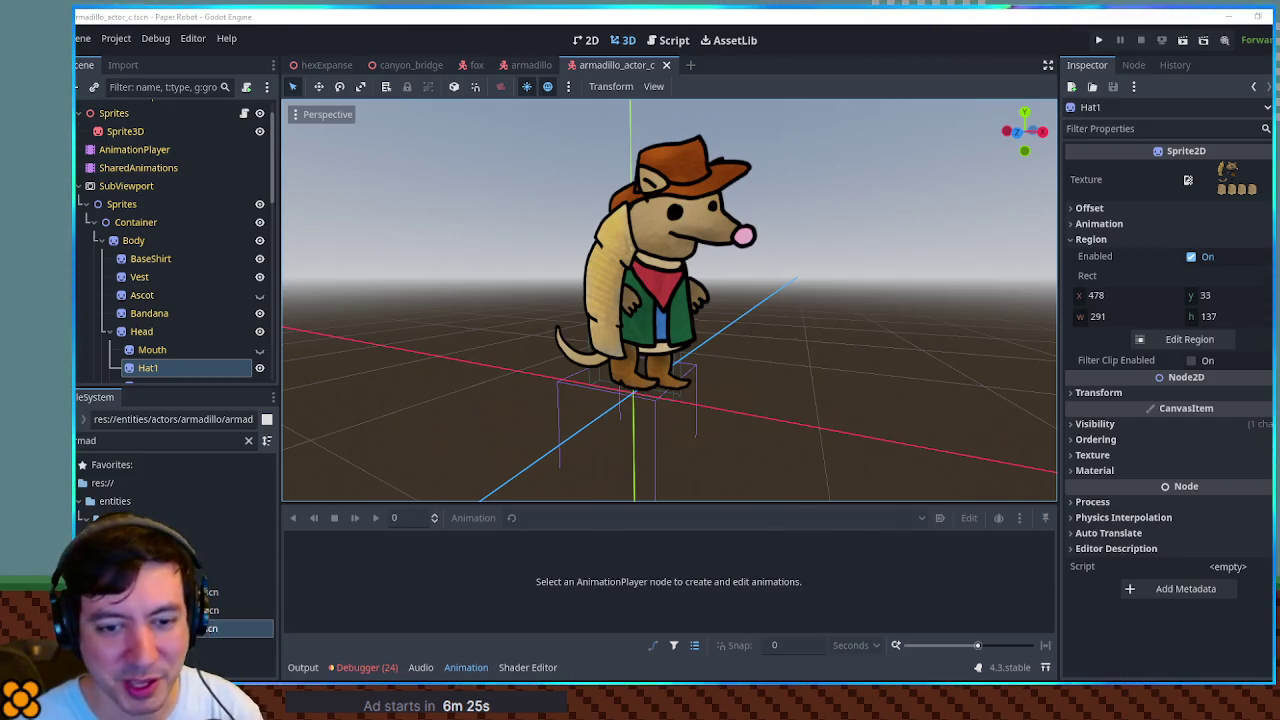
mouse_move(798, 287)
mouse_down()
mouse_move(891, 269)
mouse_move(837, 277)
mouse_move(852, 280)
mouse_up()
scroll(852, 280, down, 3)
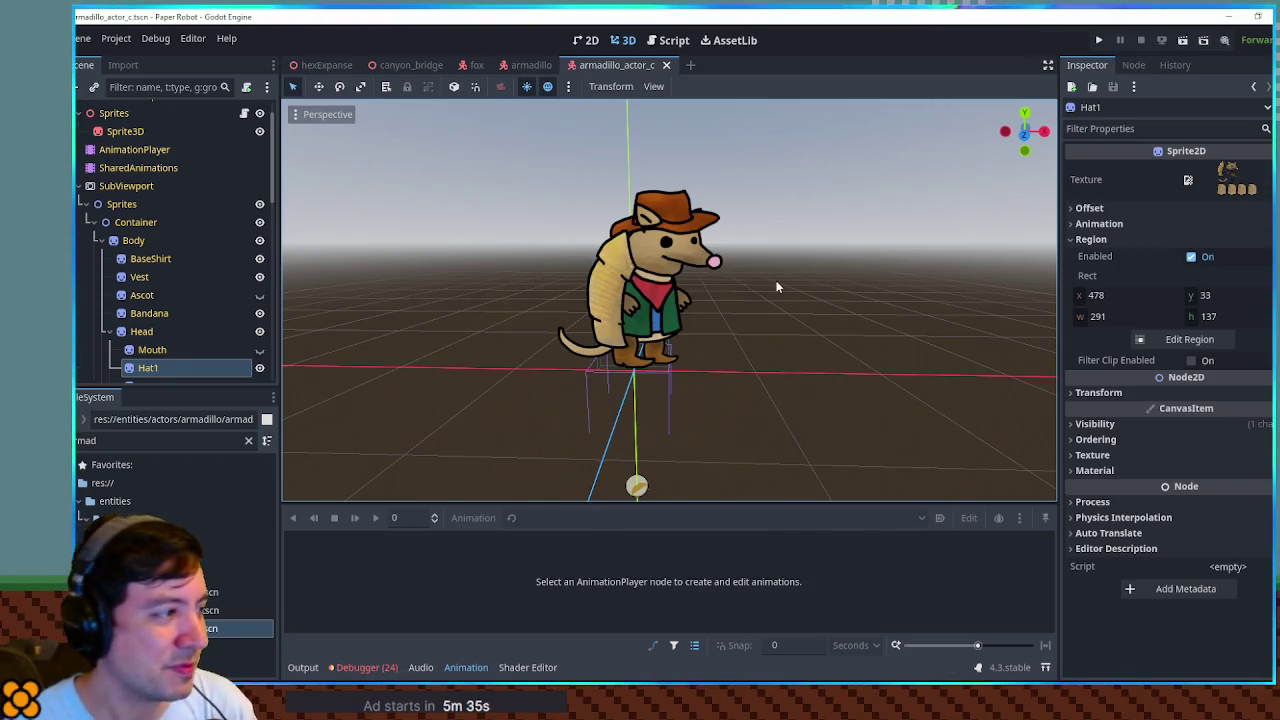
Set Hat1's Self Modulate to a grey 969696 to darken the cowboy hat.
click(230, 610)
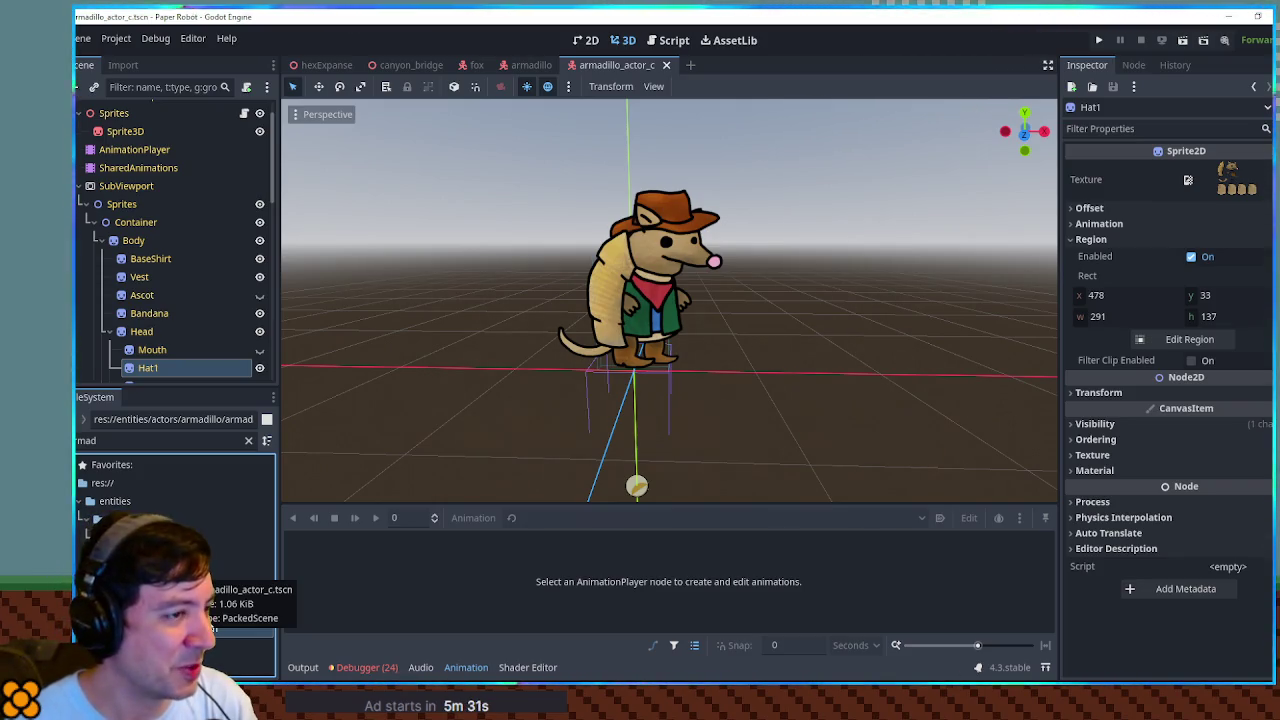
click(1150, 439)
click(1150, 428)
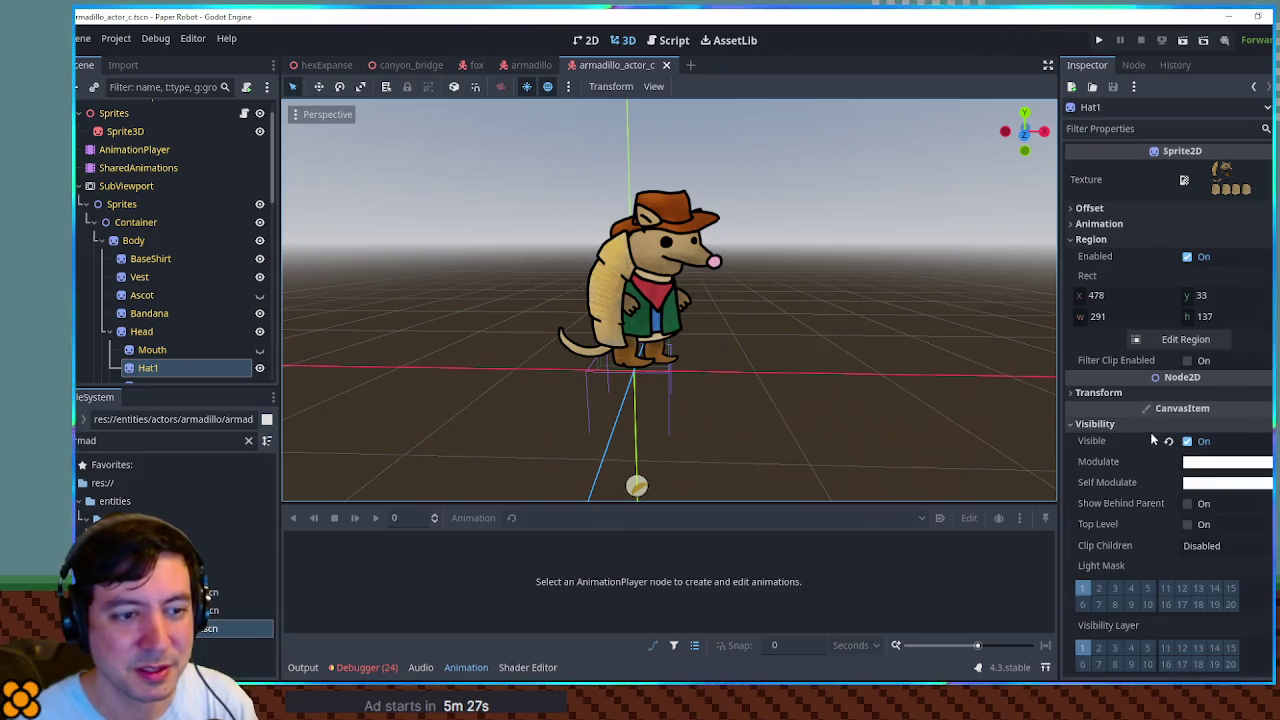
click(1226, 482)
mouse_move(1222, 375)
mouse_down()
mouse_move(1178, 377)
mouse_move(1193, 378)
mouse_up()
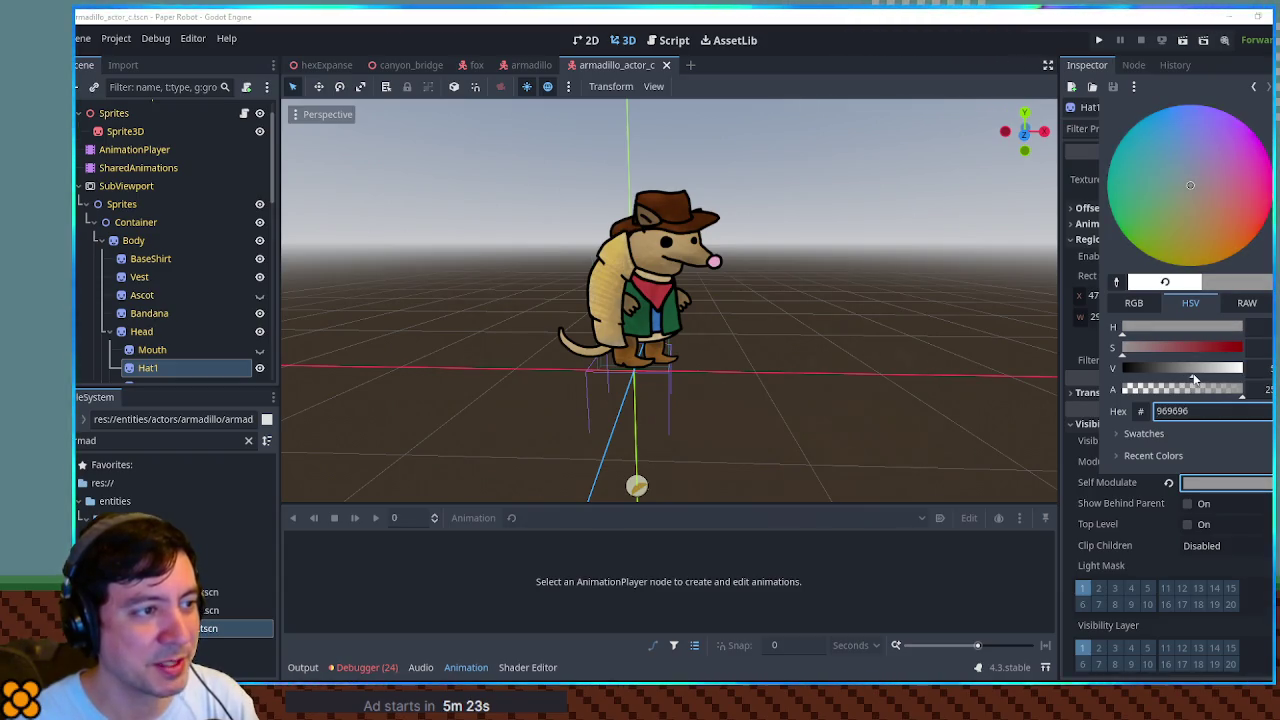
click(909, 323)
mouse_move(746, 343)
mouse_down()
mouse_move(306, 349)
mouse_move(746, 346)
mouse_move(675, 320)
mouse_up()
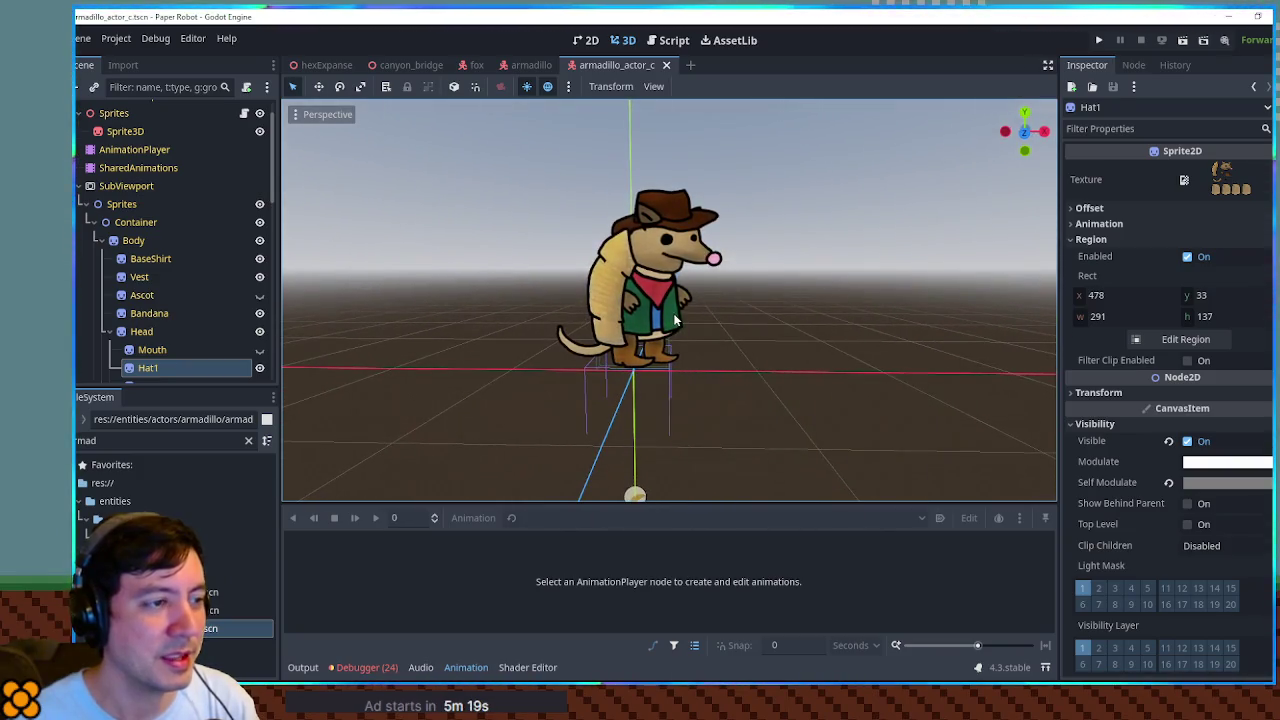
scroll(692, 288, up, 3)
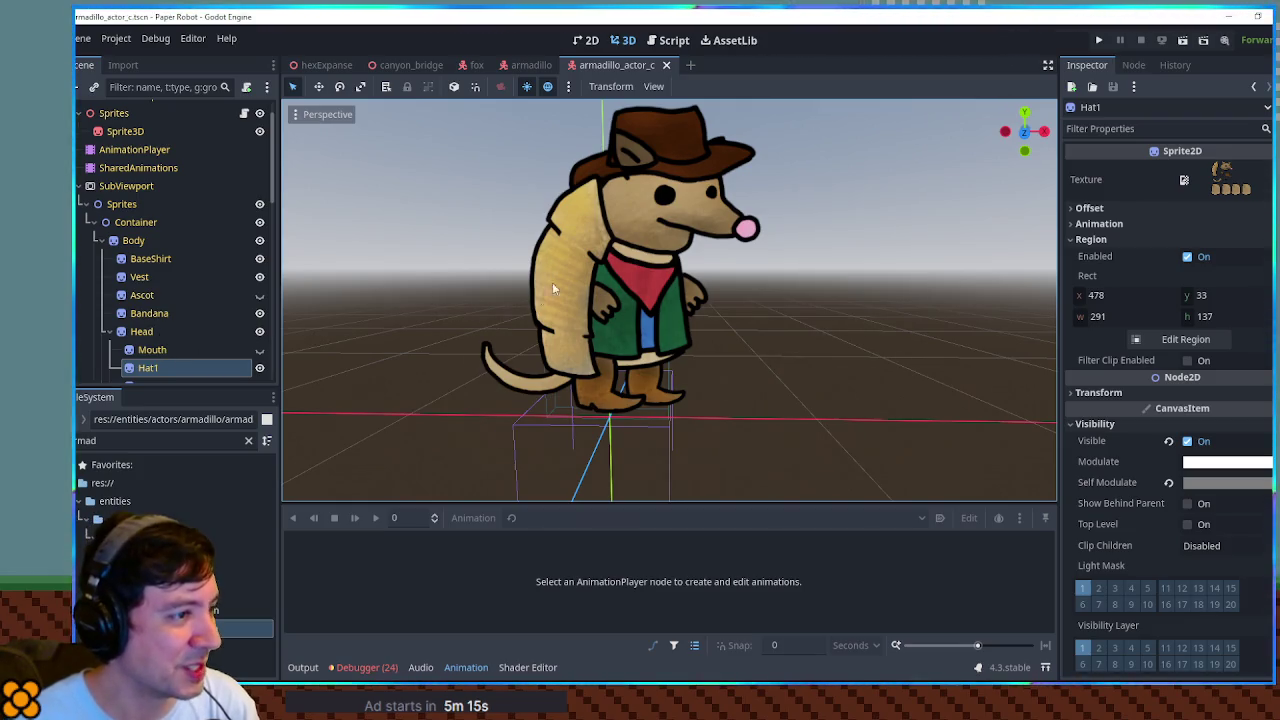
Give the Shell sprite's Self Modulate a mid-grey tint.
click(577, 263)
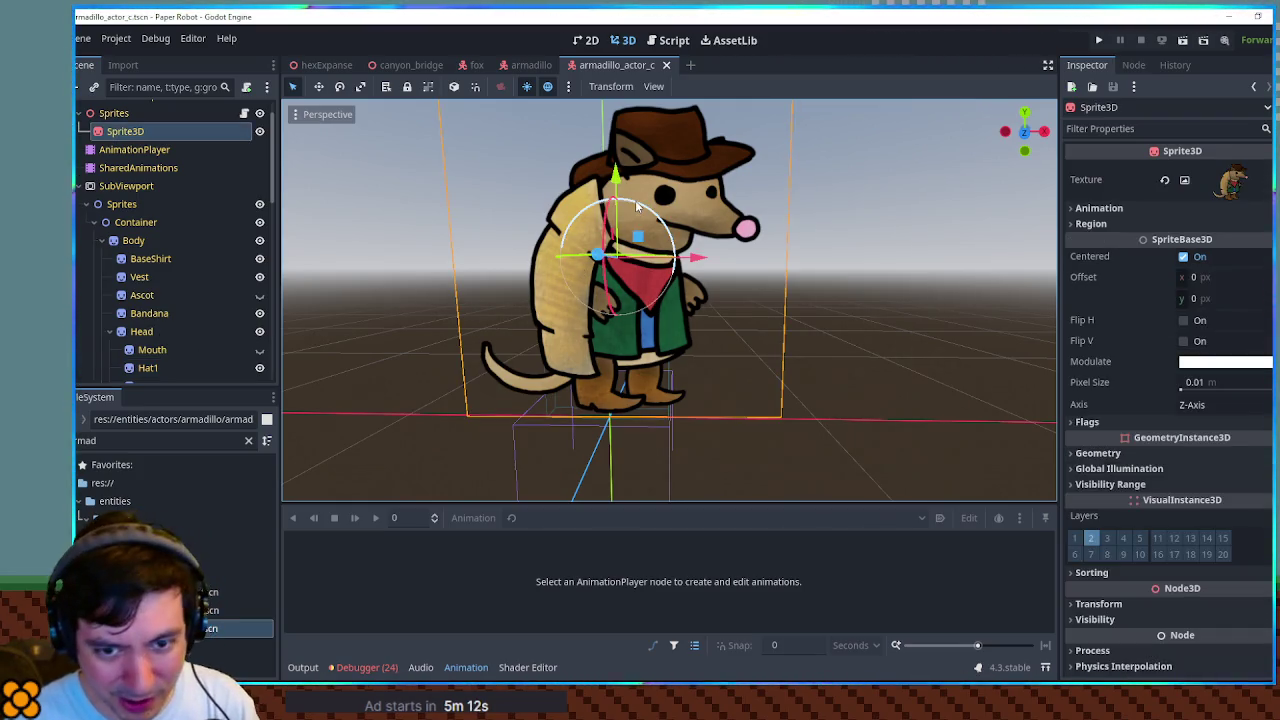
scroll(150, 305, down, 5)
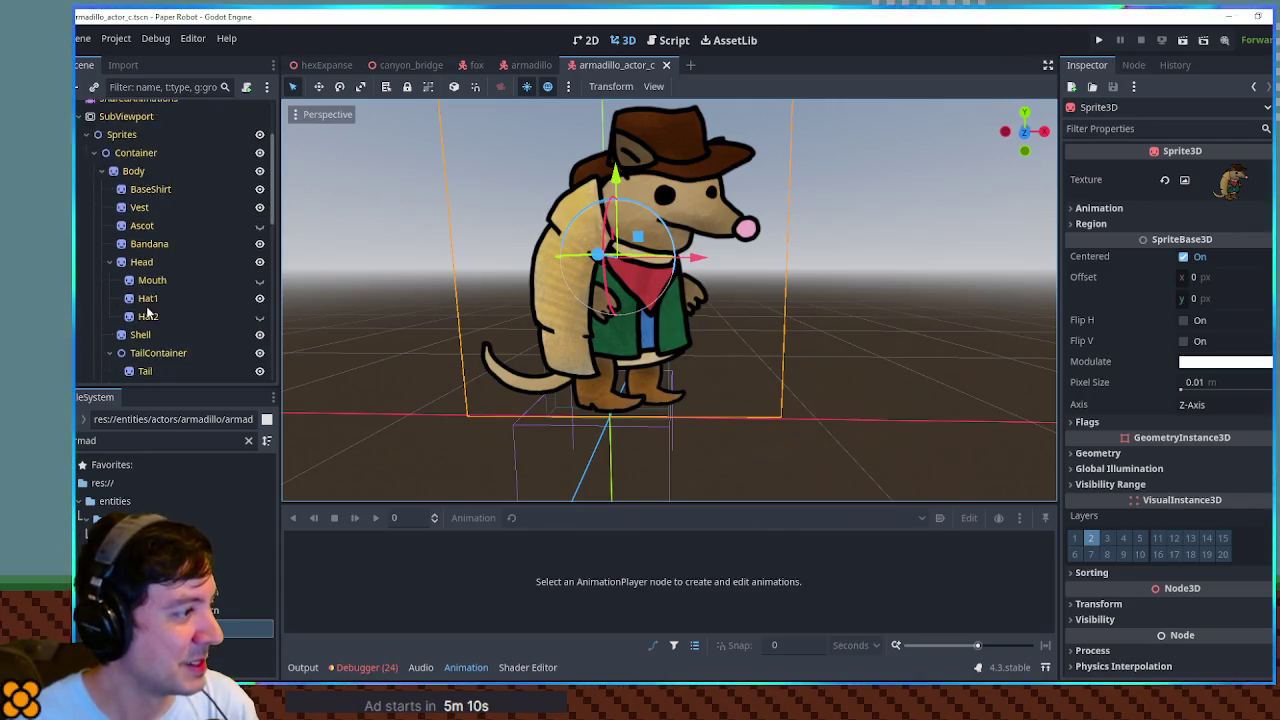
click(140, 265)
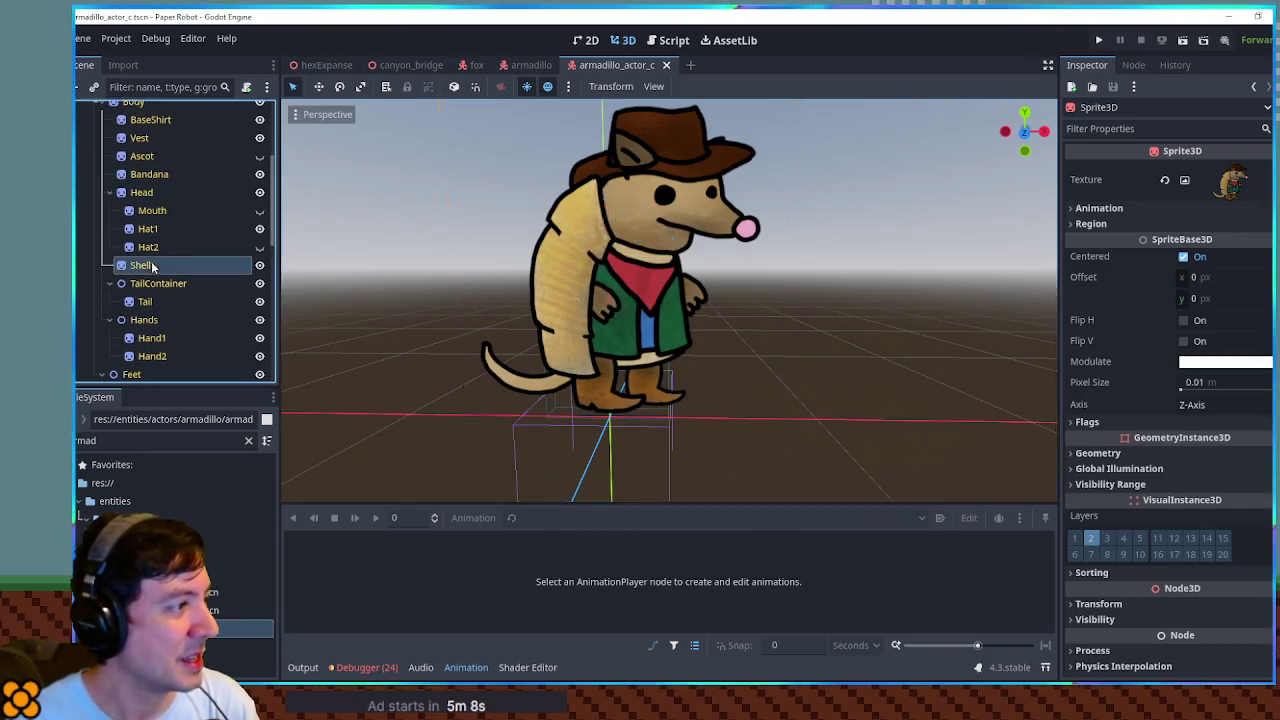
click(623, 40)
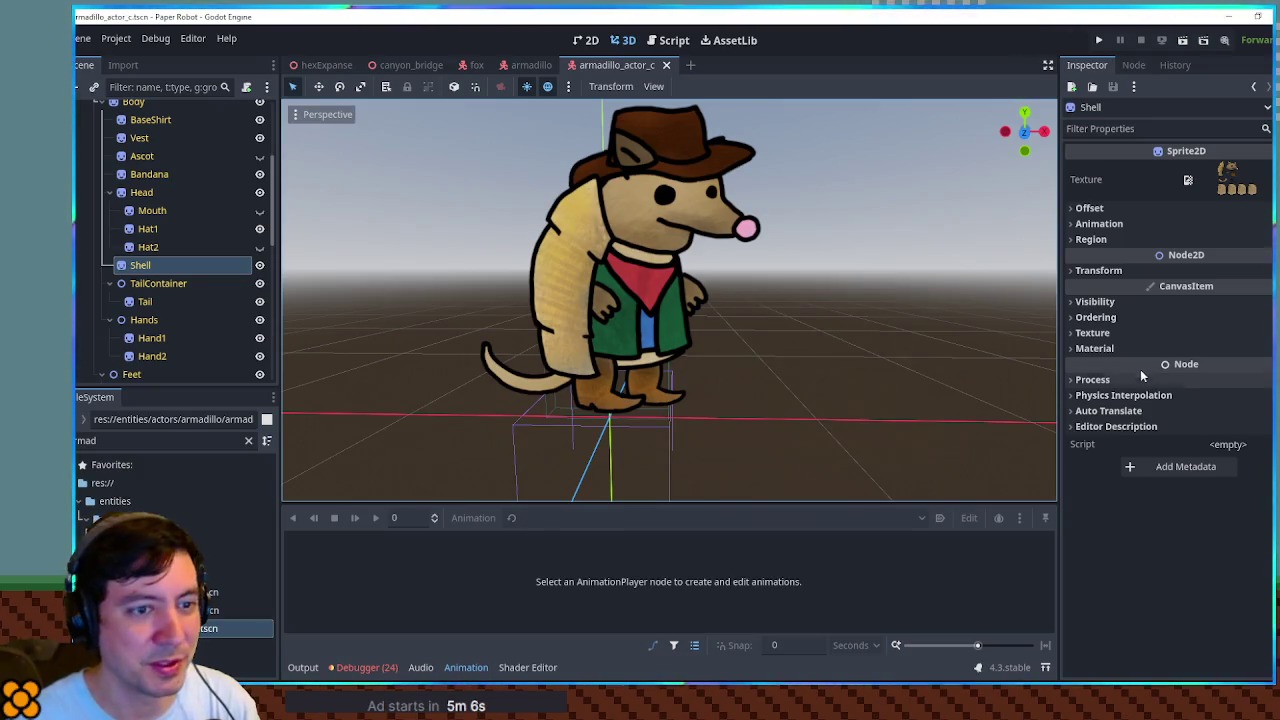
click(1147, 301)
click(1224, 360)
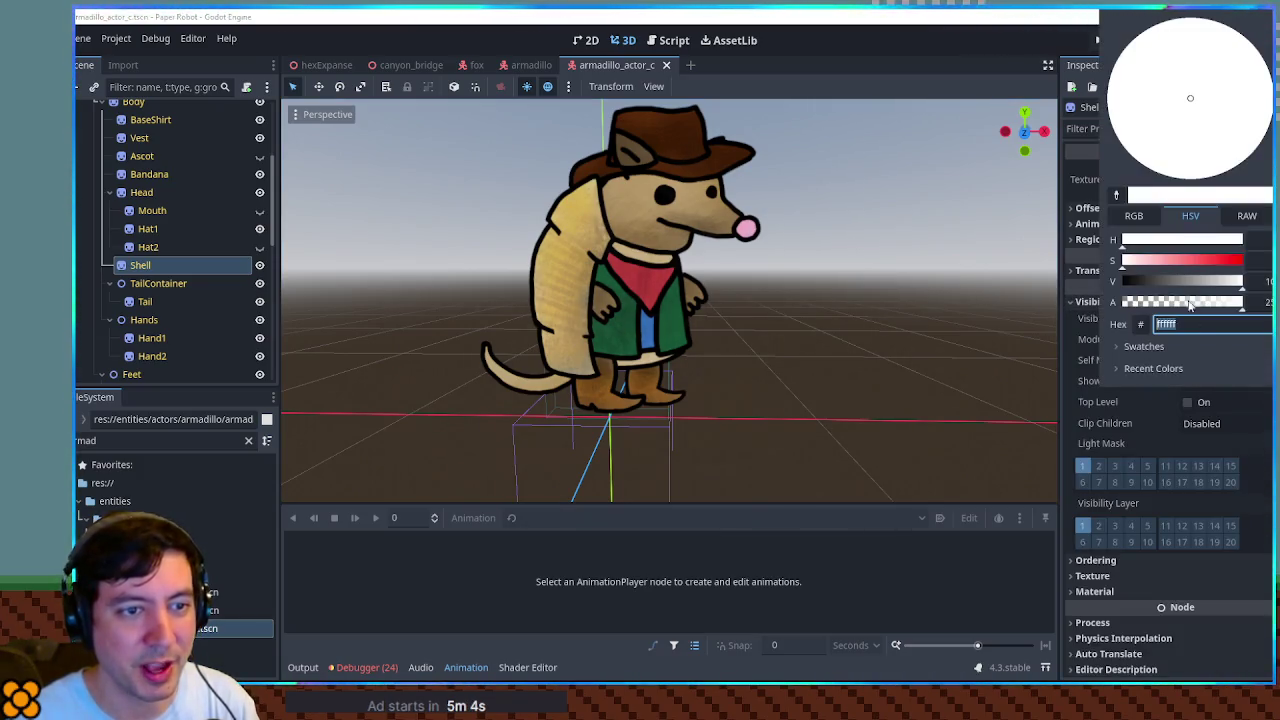
click(1183, 281)
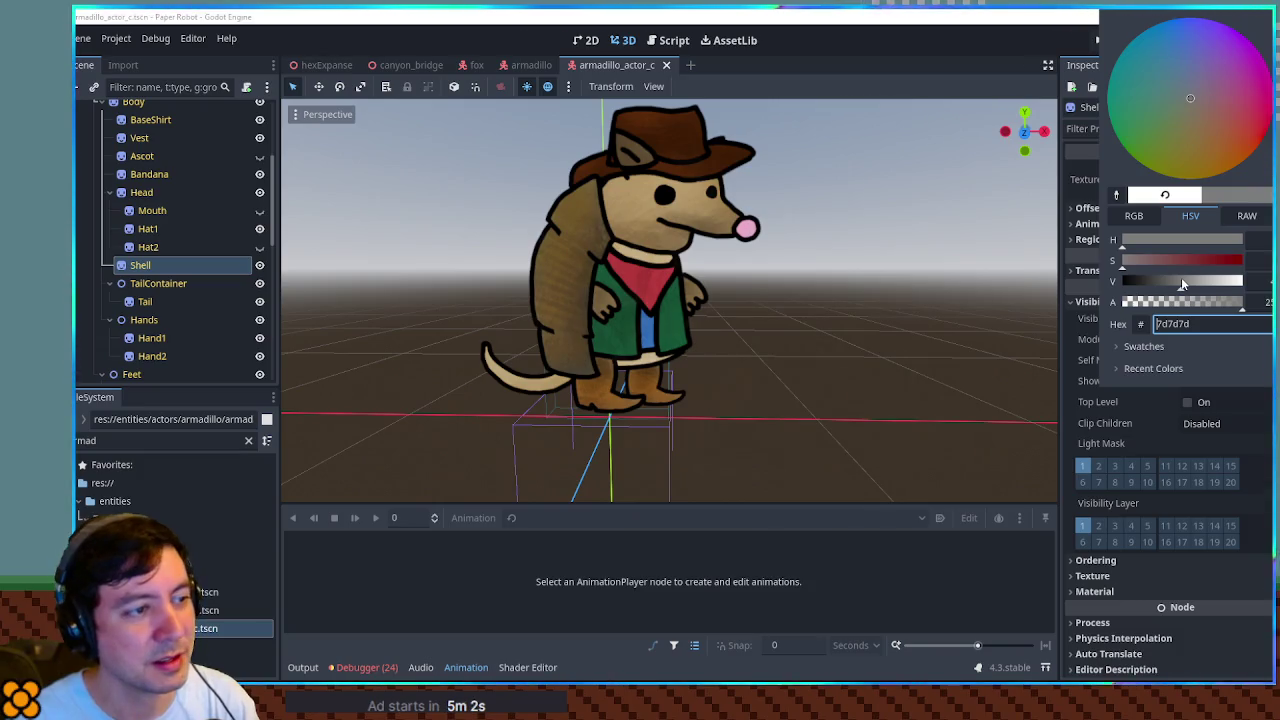
drag(1183, 284, 1152, 284)
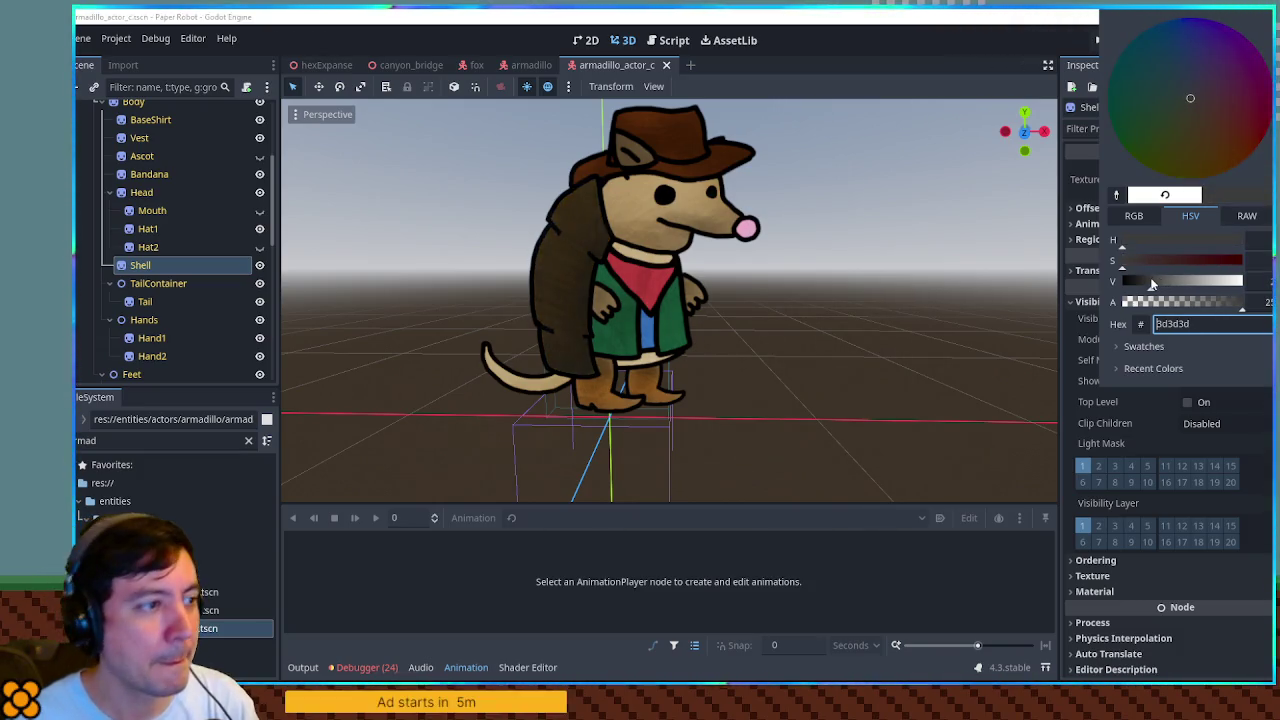
click(1166, 284)
click(1180, 284)
Shift the shell tint's hue and brightness to a muted blue-grey (7187ab).
click(1168, 262)
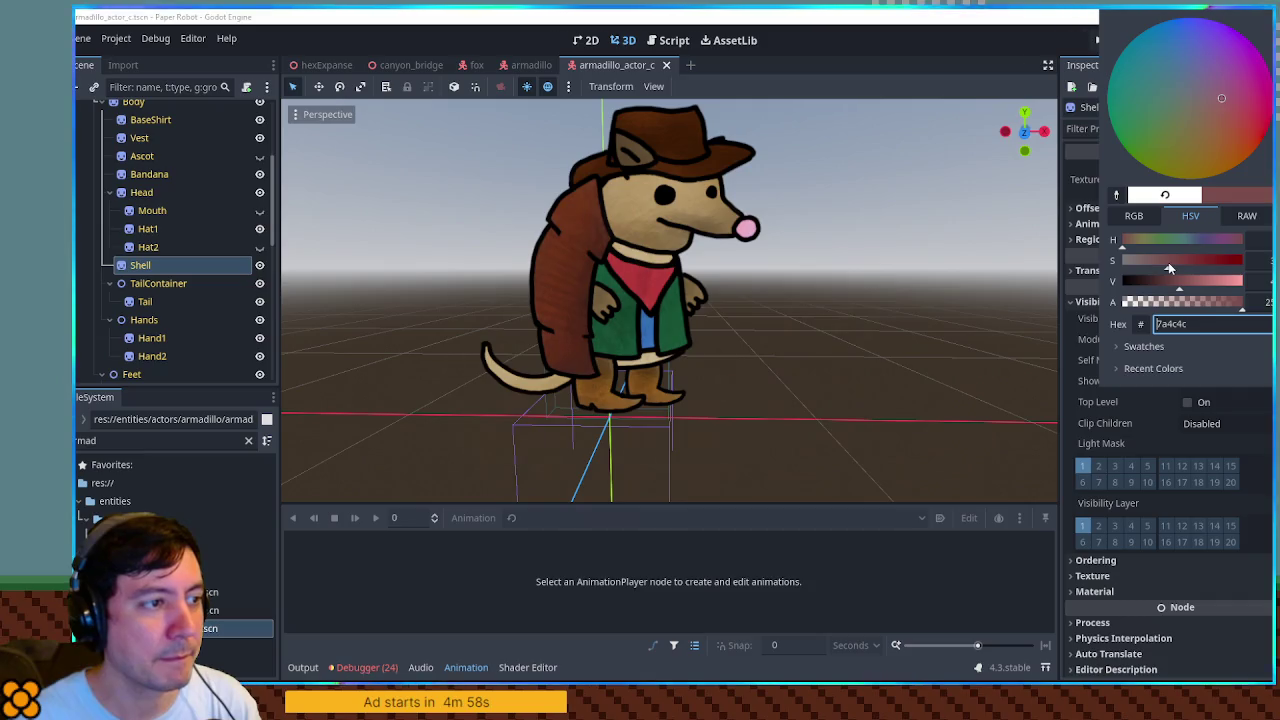
click(1152, 241)
mouse_move(1152, 245)
mouse_down()
mouse_move(1135, 245)
mouse_move(1196, 246)
mouse_up()
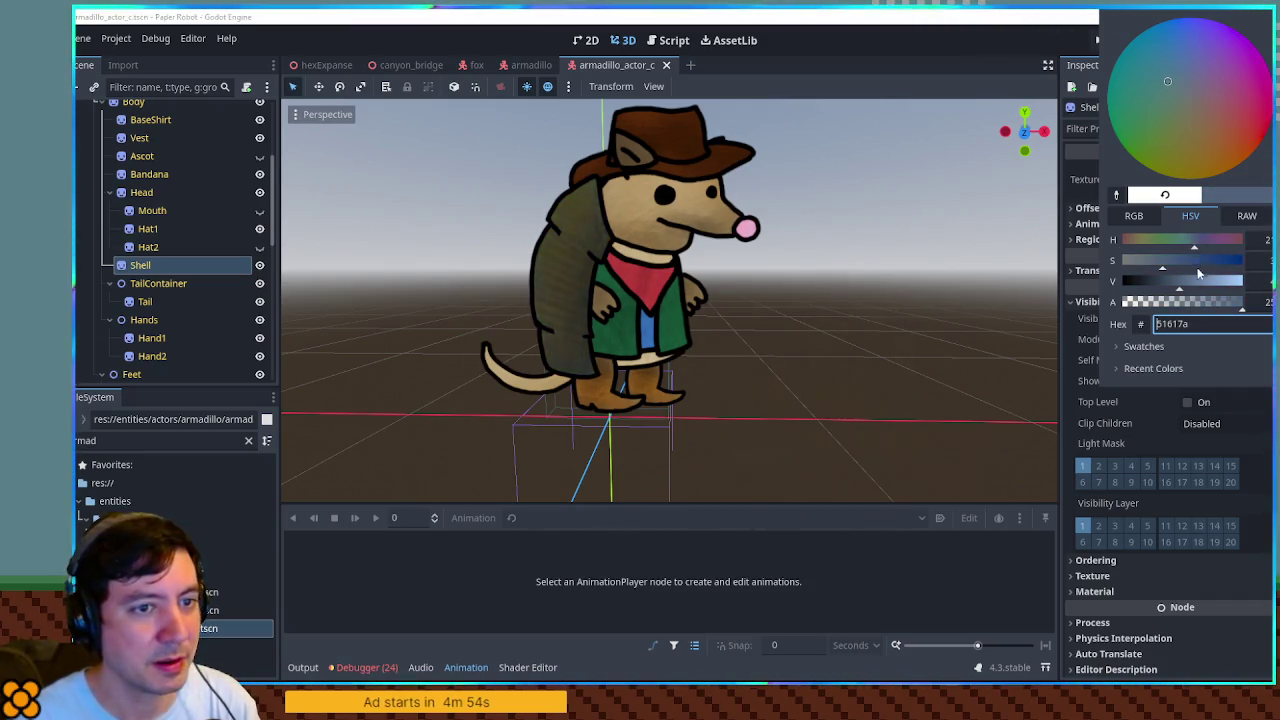
click(1188, 283)
drag(1188, 283, 1202, 283)
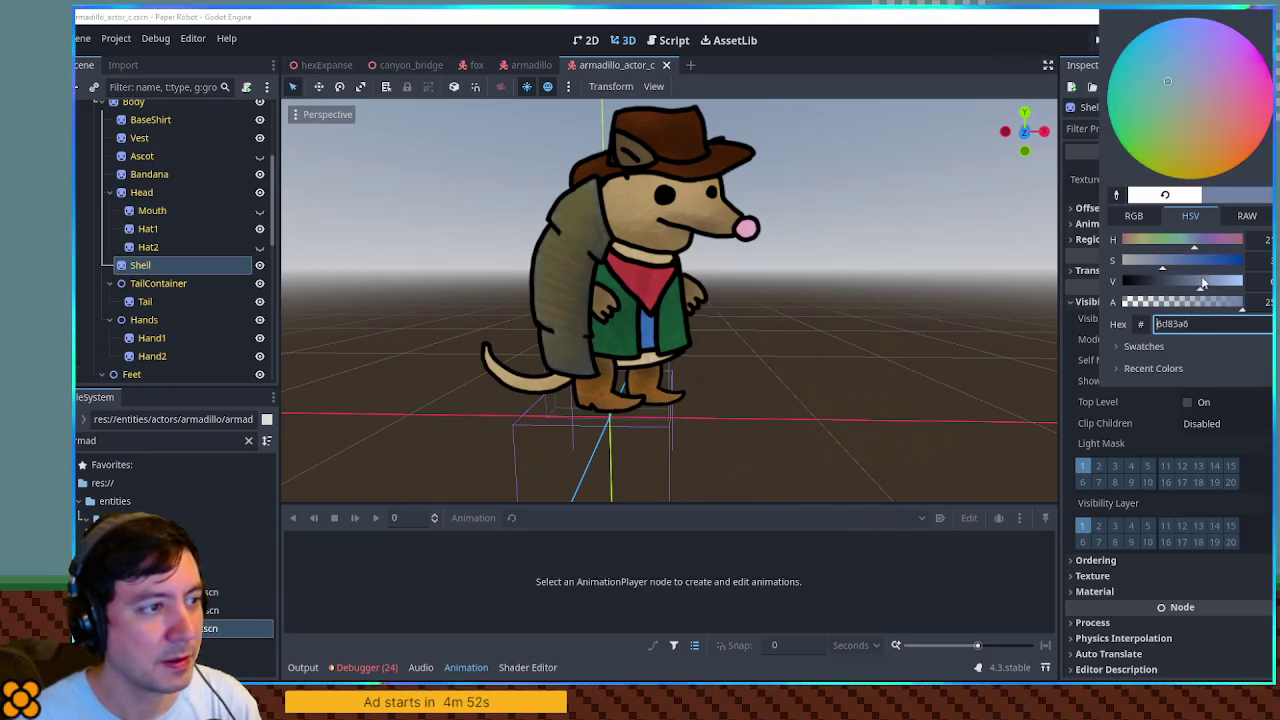
click(857, 280)
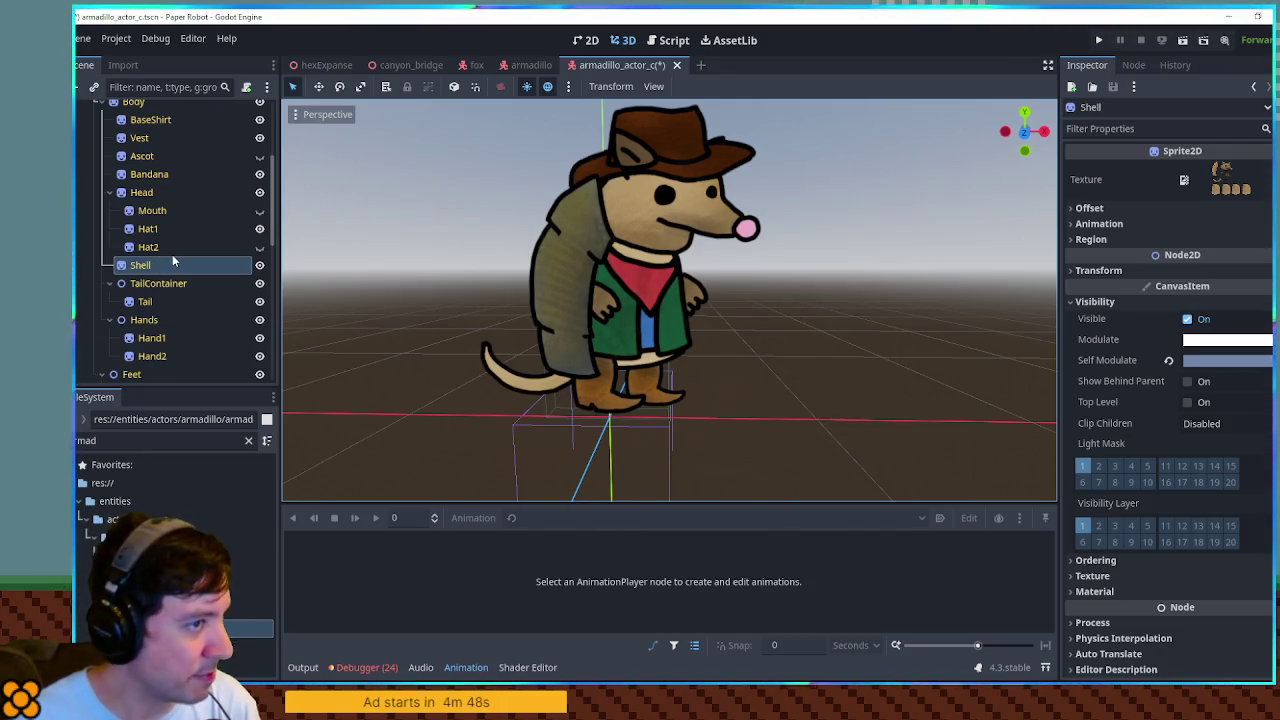
Multi-select the Head, Tail, Hand1, Hand2 and Body sprites.
click(166, 193)
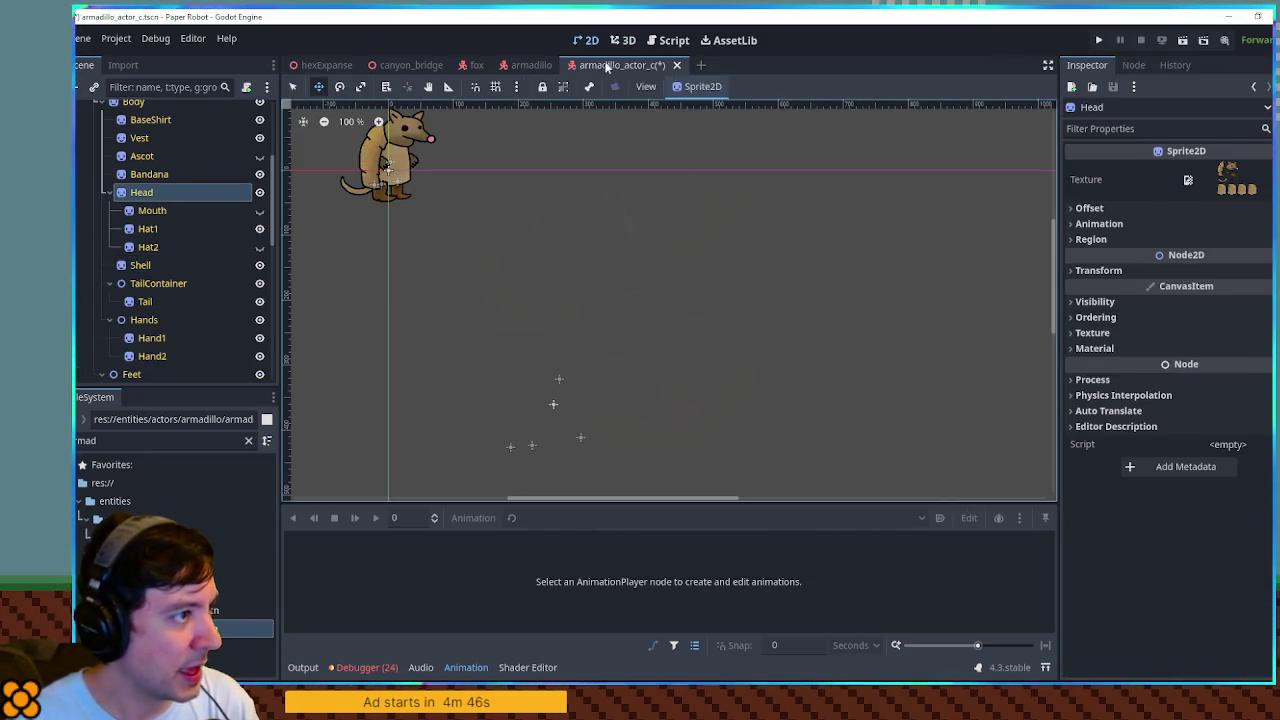
scroll(185, 190, up, 1)
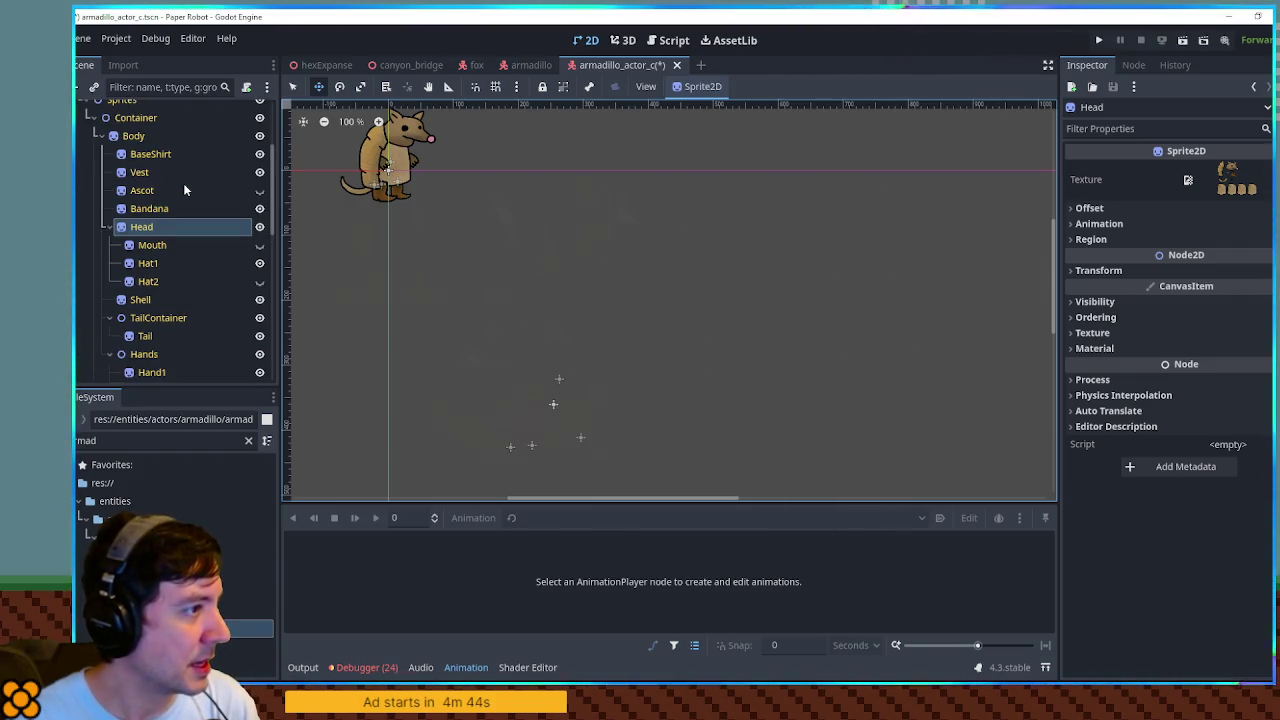
ctrl+click(146, 342)
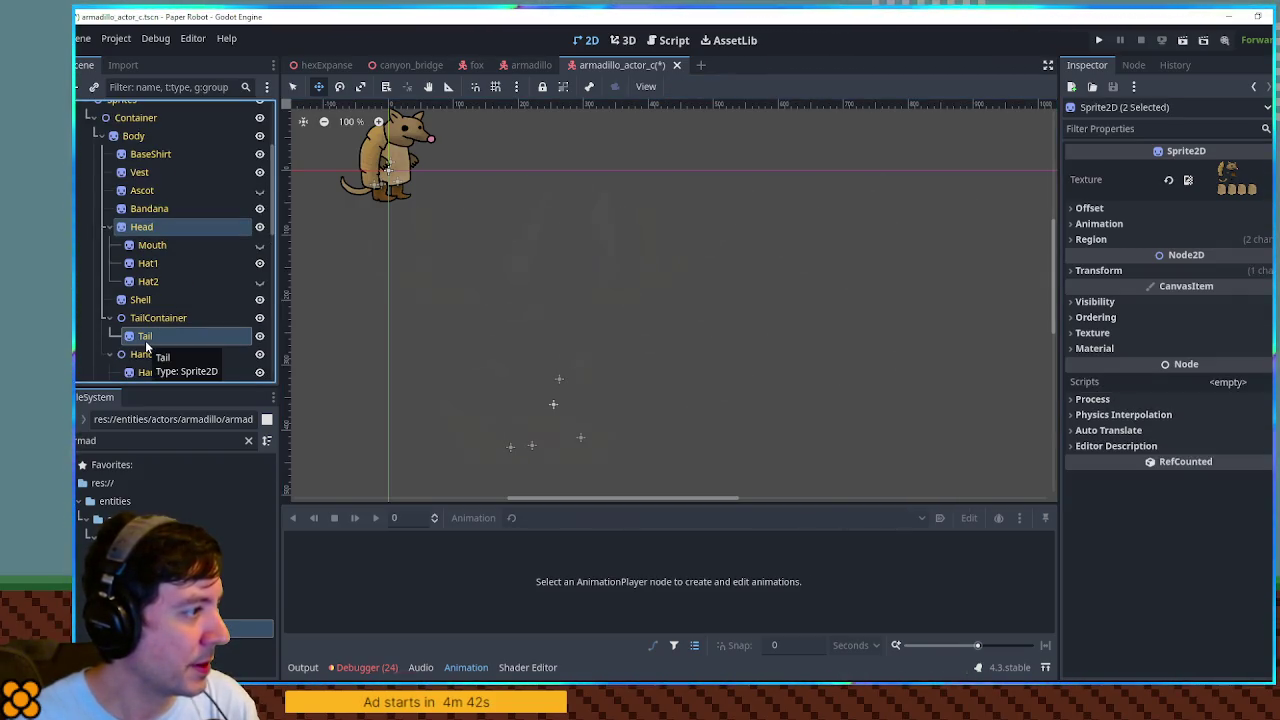
scroll(150, 330, down, 2)
ctrl+click(153, 303)
ctrl+click(158, 320)
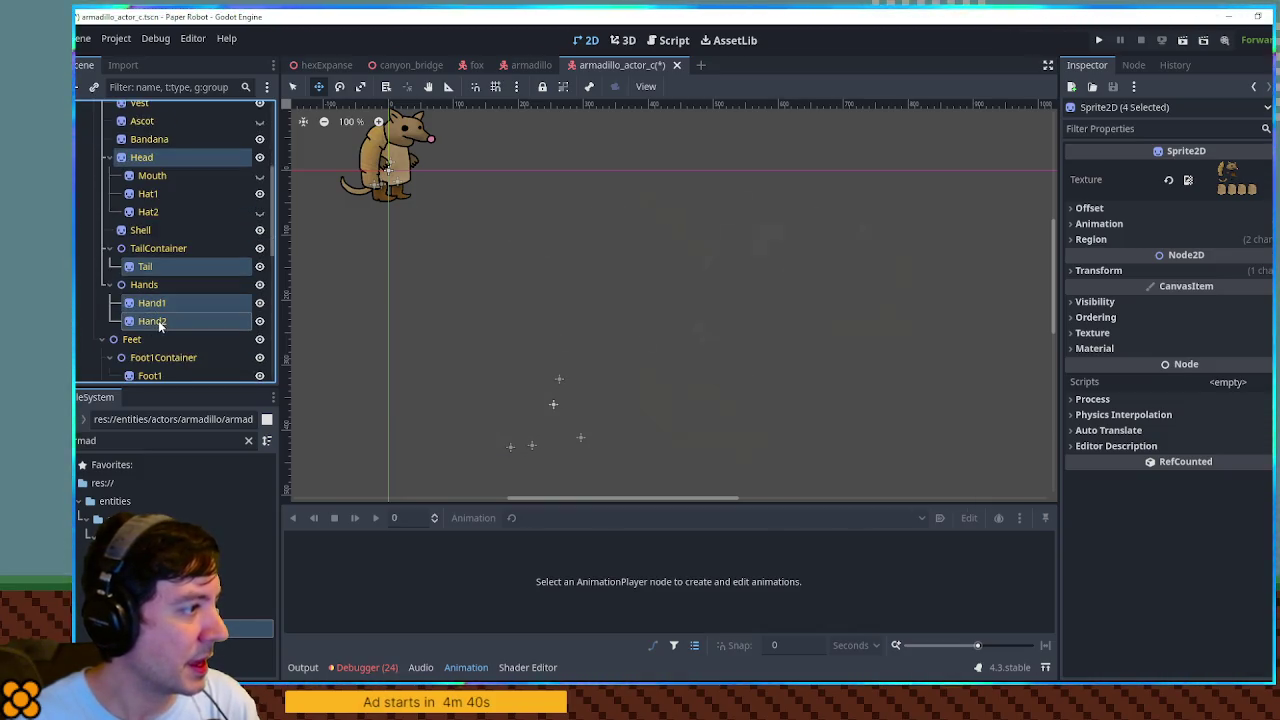
scroll(159, 300, up, 2)
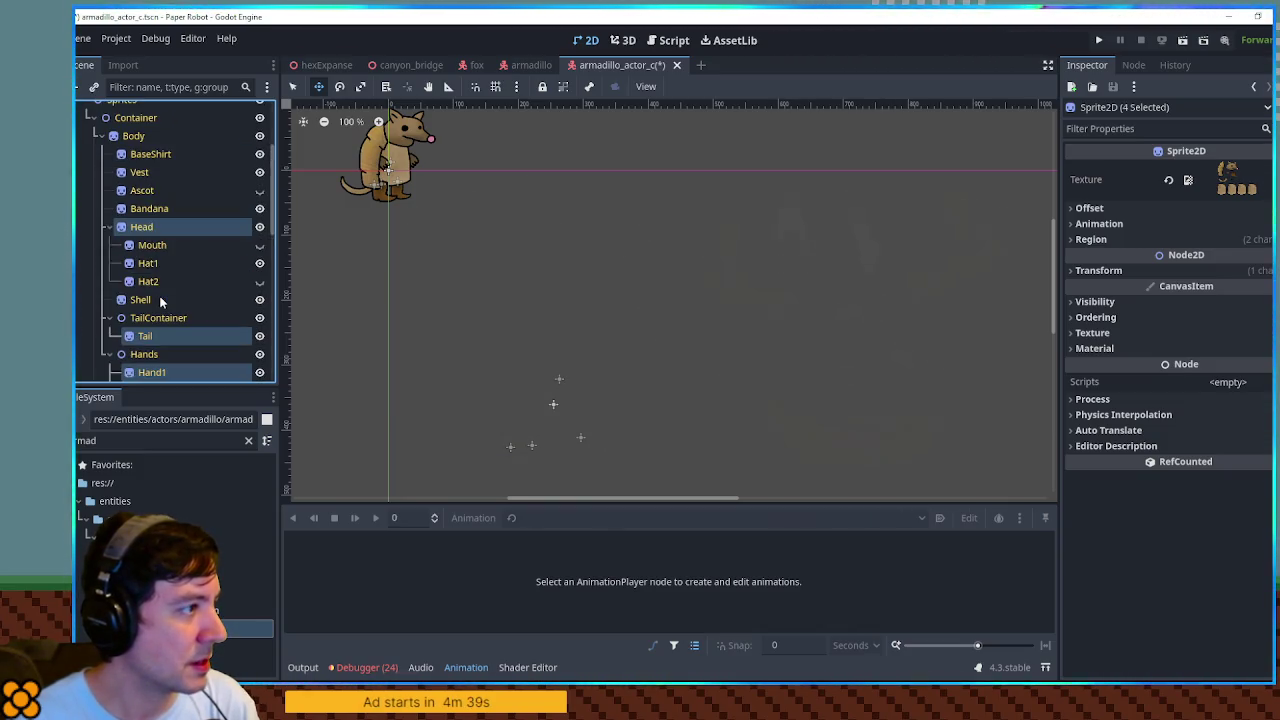
ctrl+click(133, 136)
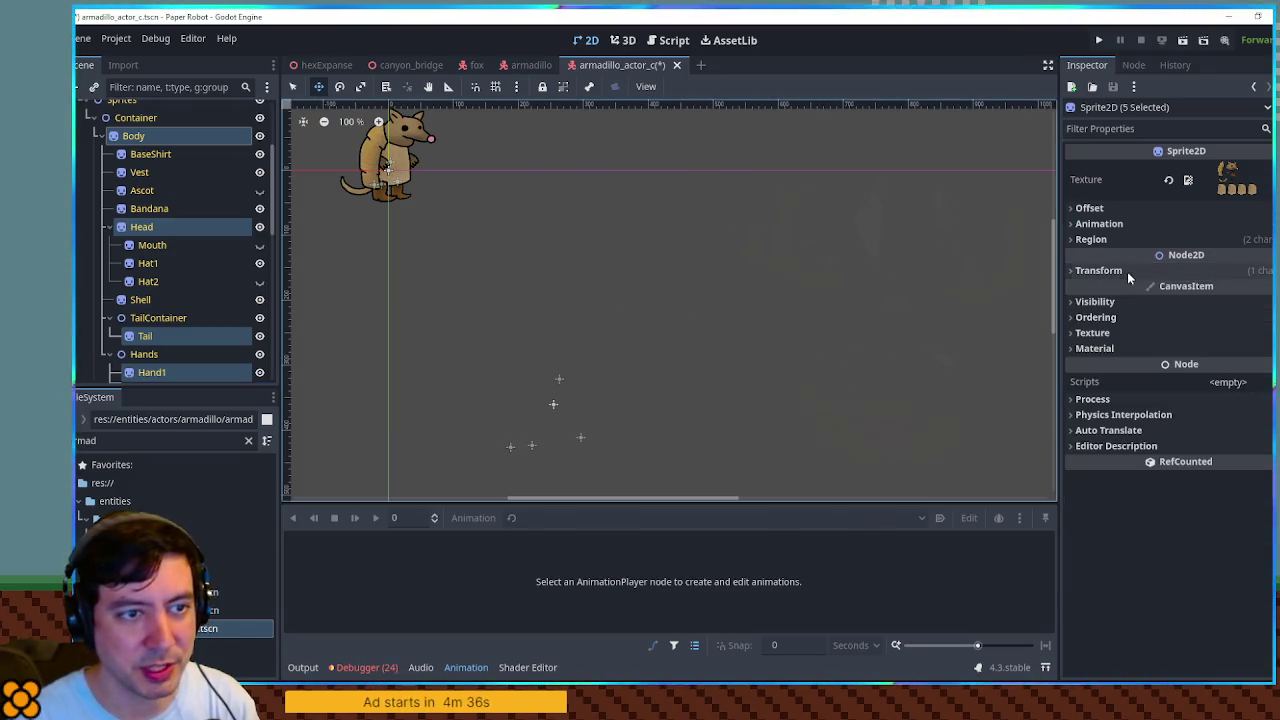
Set the selected sprites' Self Modulate to grey 808080 as a starting tint.
click(1095, 301)
click(1190, 360)
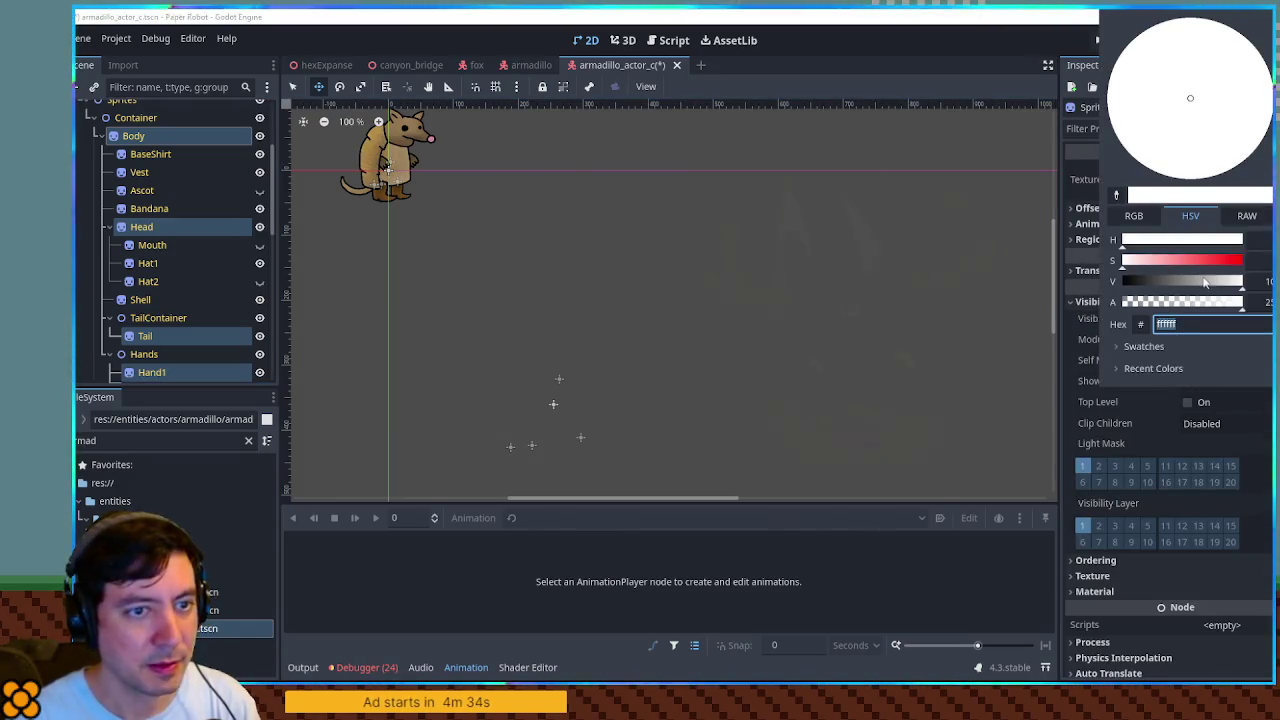
text(808080)
key(Return)
click(625, 40)
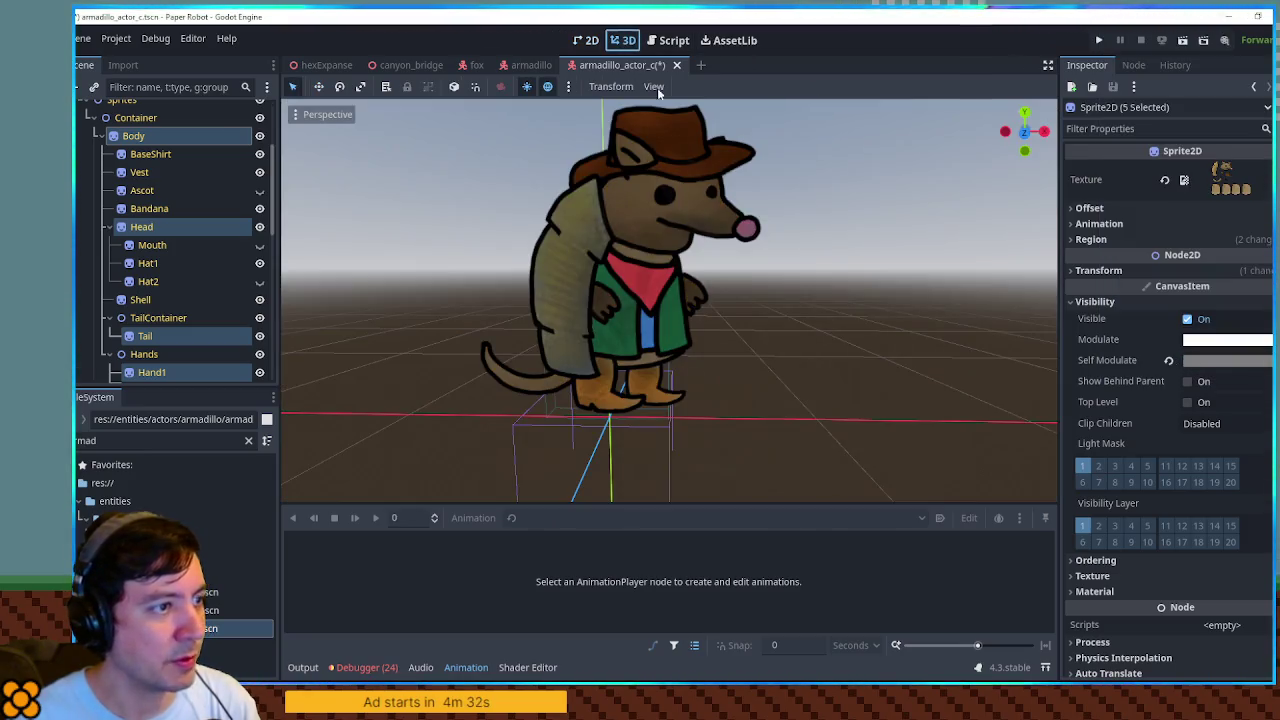
click(1226, 360)
mouse_move(1186, 286)
mouse_down()
mouse_move(1240, 286)
mouse_move(1132, 287)
mouse_move(1240, 287)
mouse_move(1213, 287)
mouse_up()
Adjust the skin tint to pale pink (ebb9c9) and save the scene.
click(1141, 261)
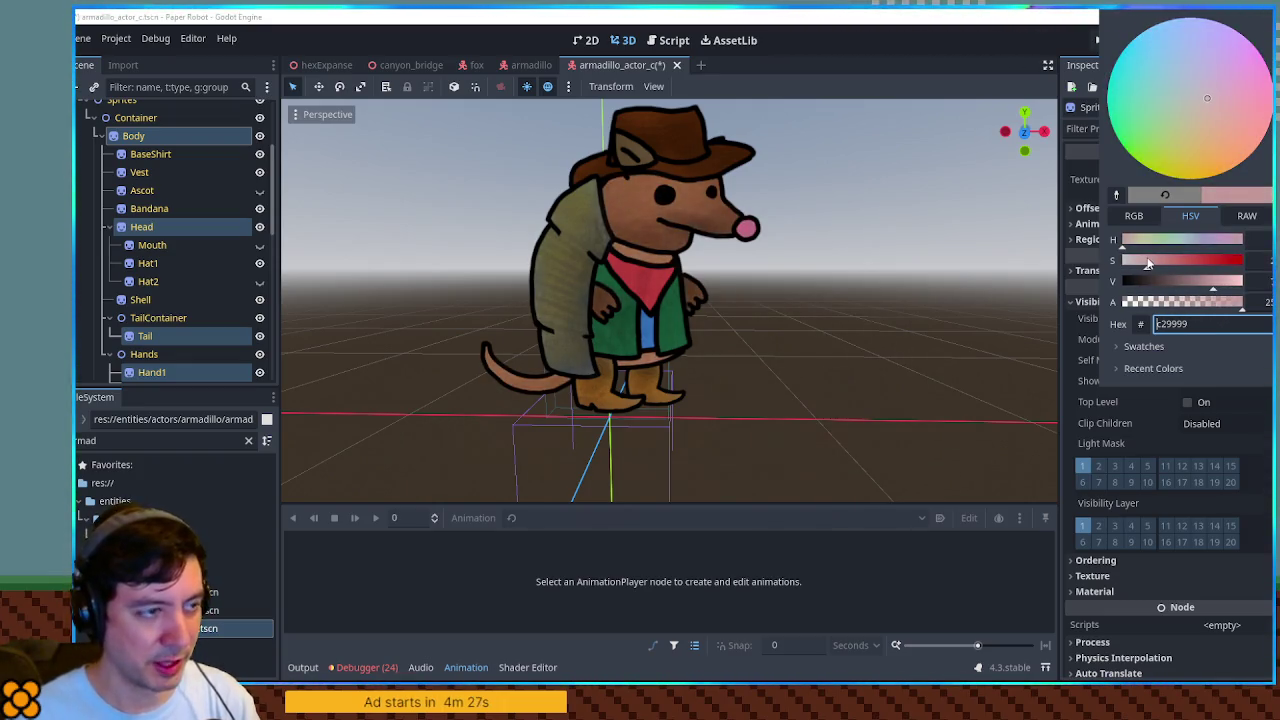
click(1152, 241)
drag(1152, 241, 1228, 249)
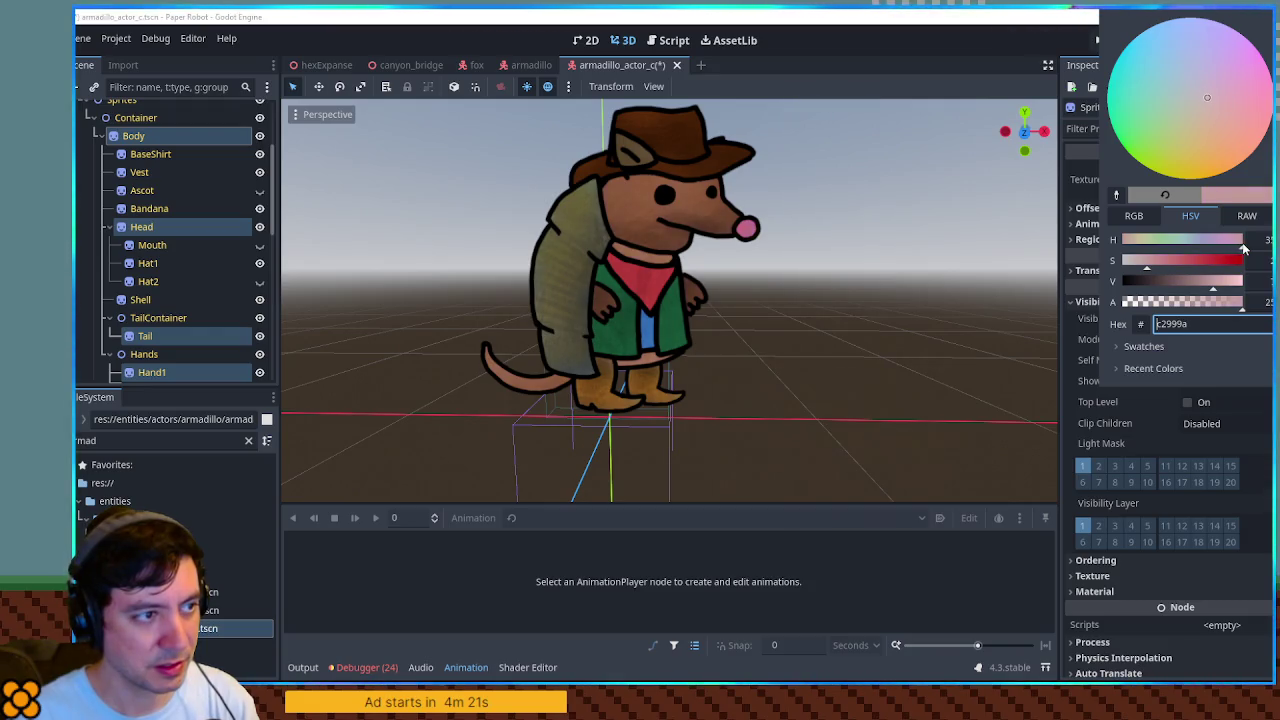
click(1226, 289)
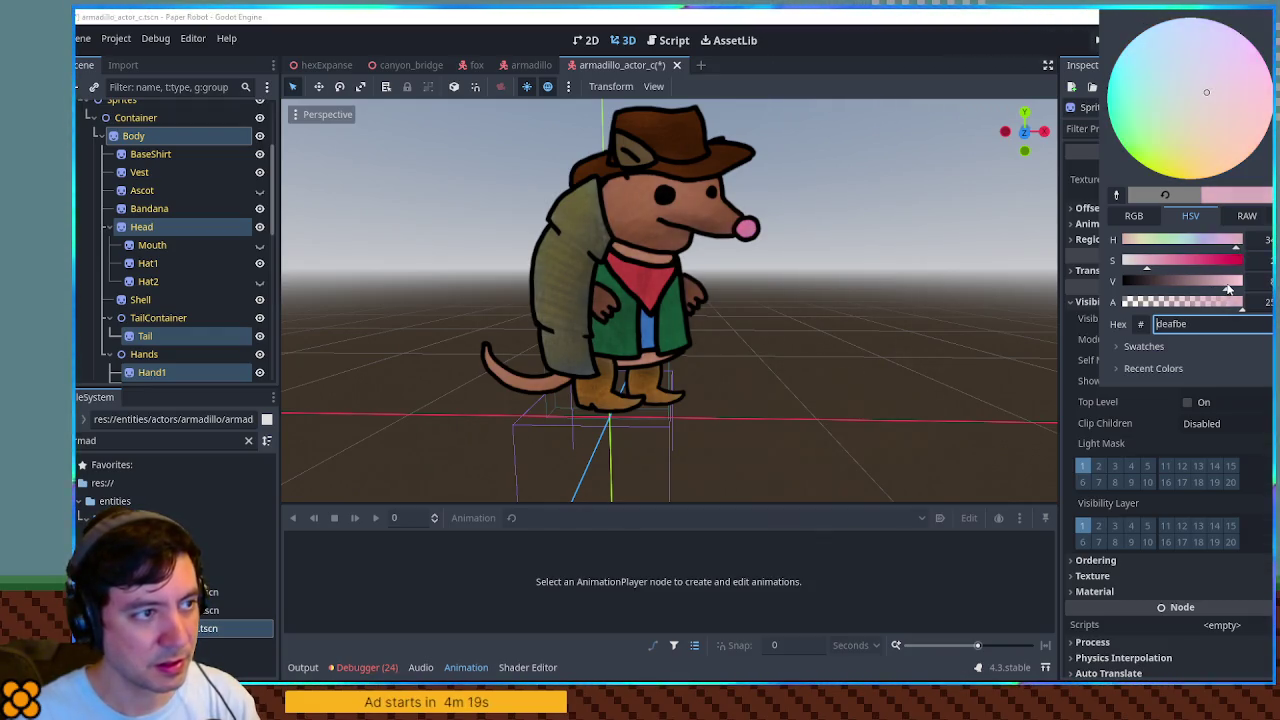
drag(1229, 289, 1235, 289)
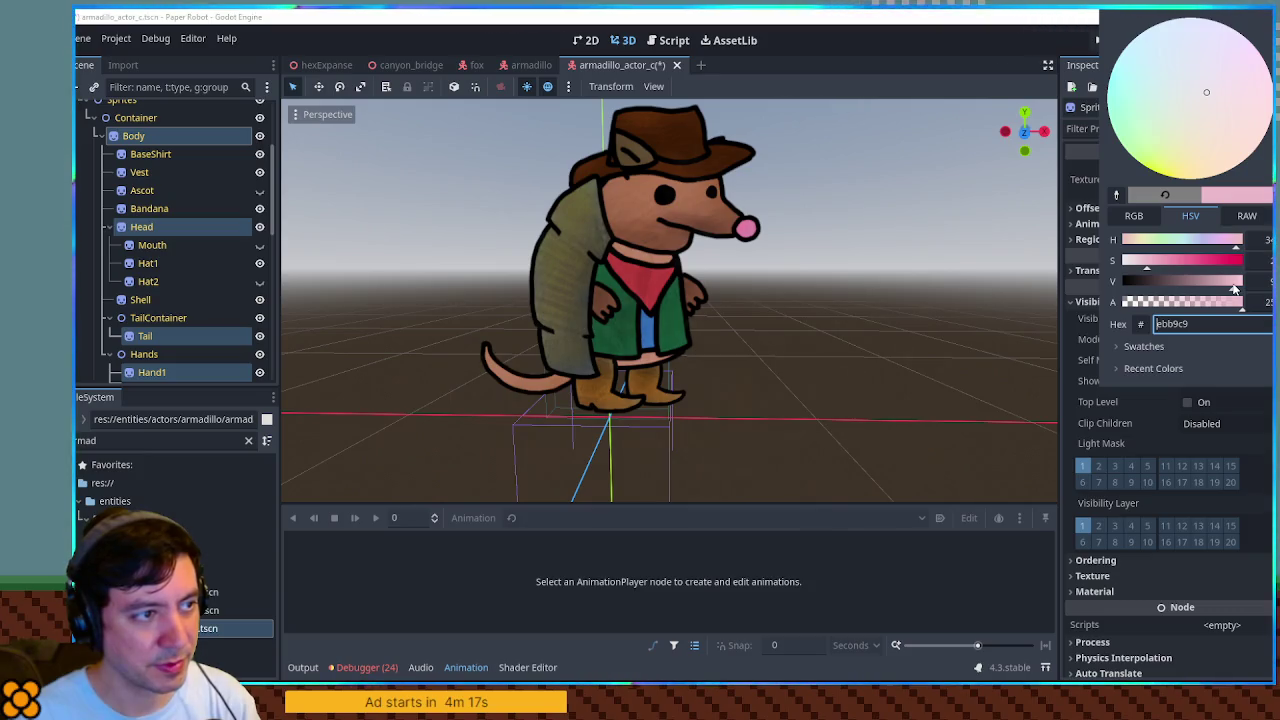
click(914, 294)
click(914, 294)
mouse_move(914, 294)
mouse_down()
mouse_move(451, 283)
mouse_move(910, 280)
mouse_up()
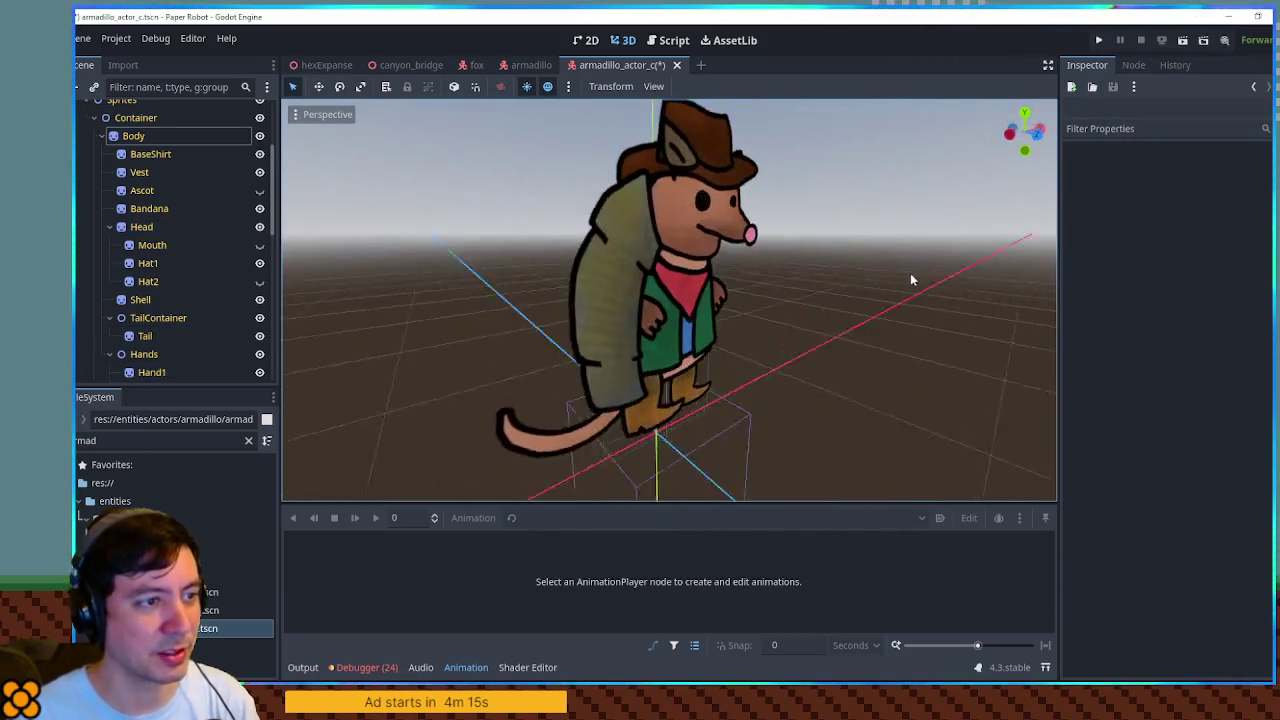
key(ctrl+s)
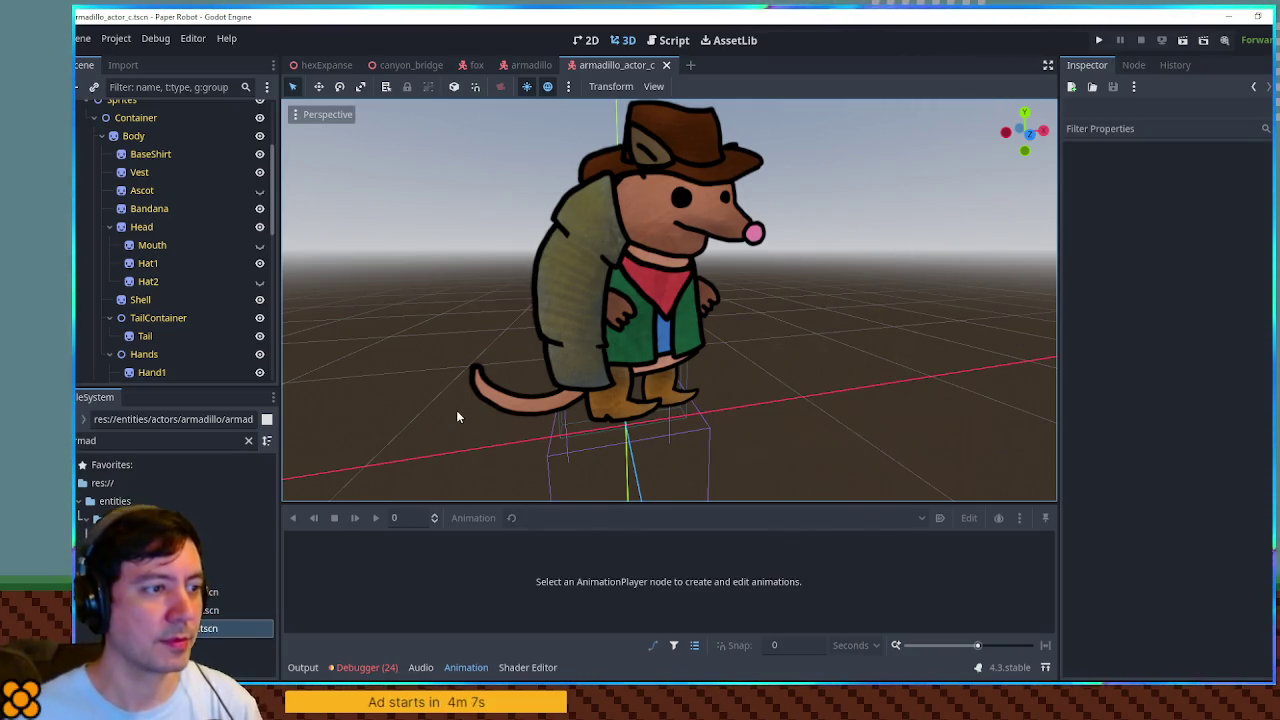
Filter the FileSystem for 'bird town' and select bird_town.tscn.
mouse_move(468, 361)
mouse_down()
mouse_move(829, 318)
mouse_move(448, 335)
mouse_up()
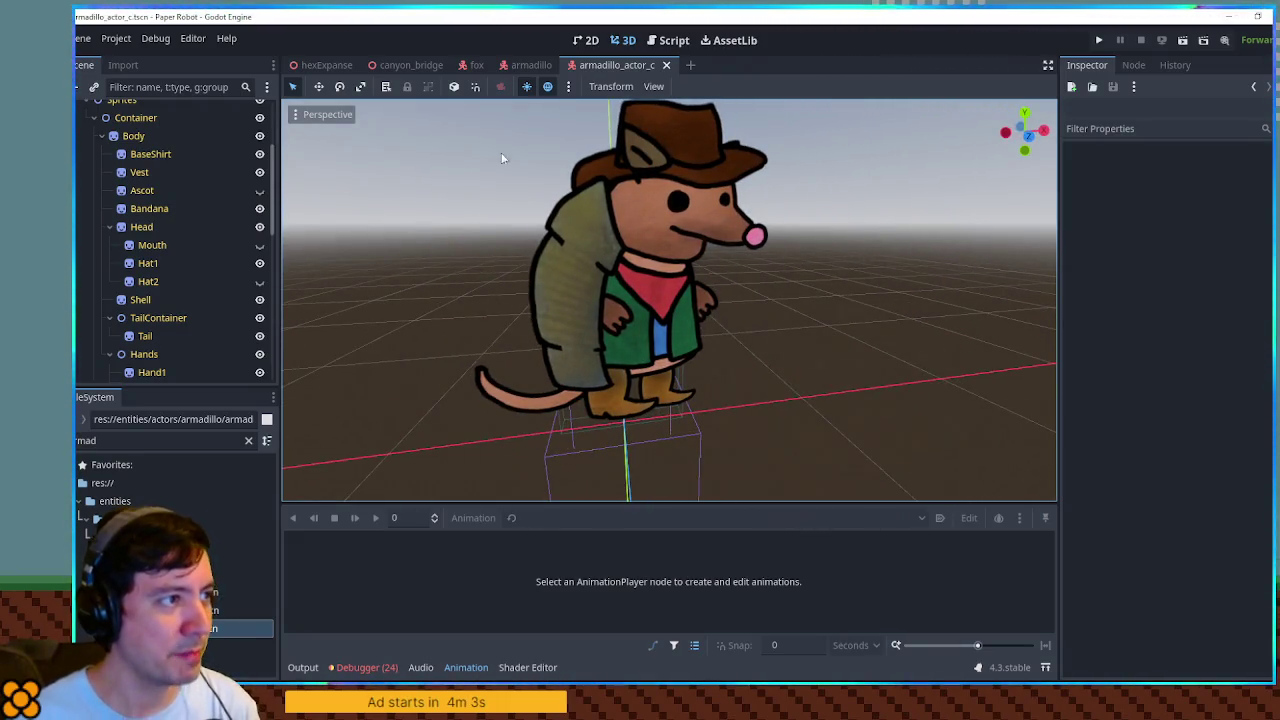
triple_click(160, 440)
text(r)
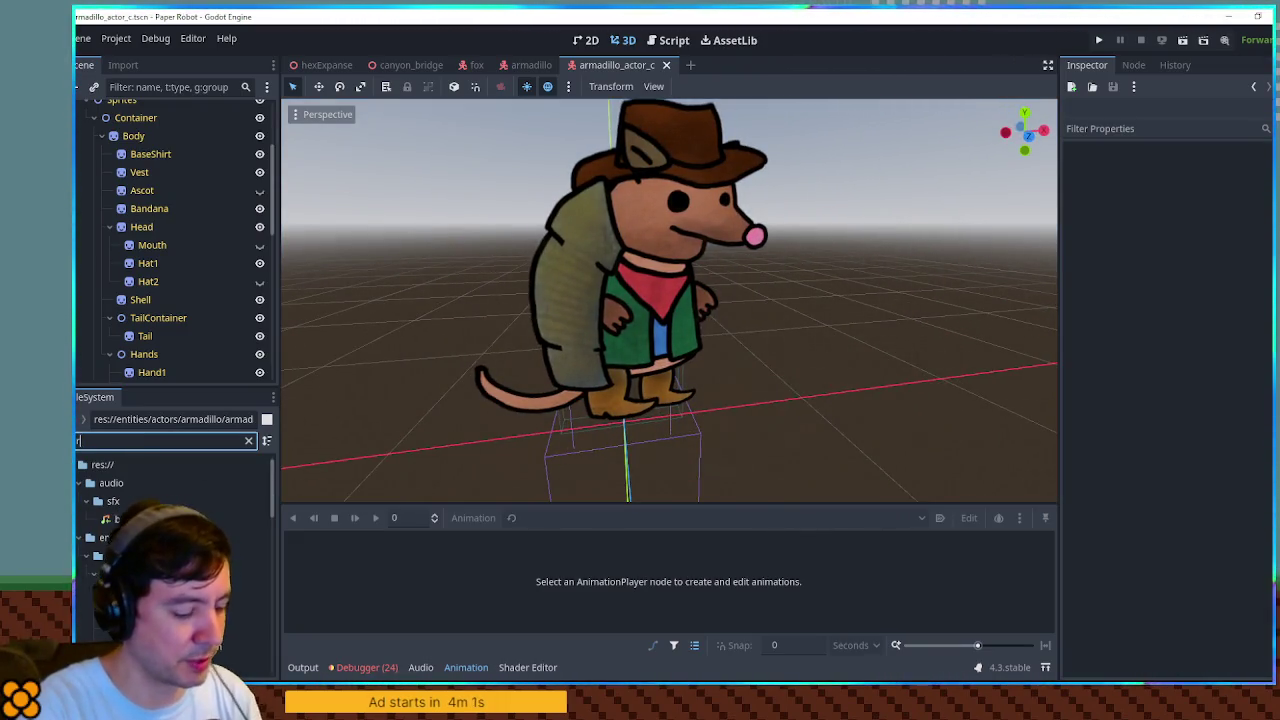
text(d town)
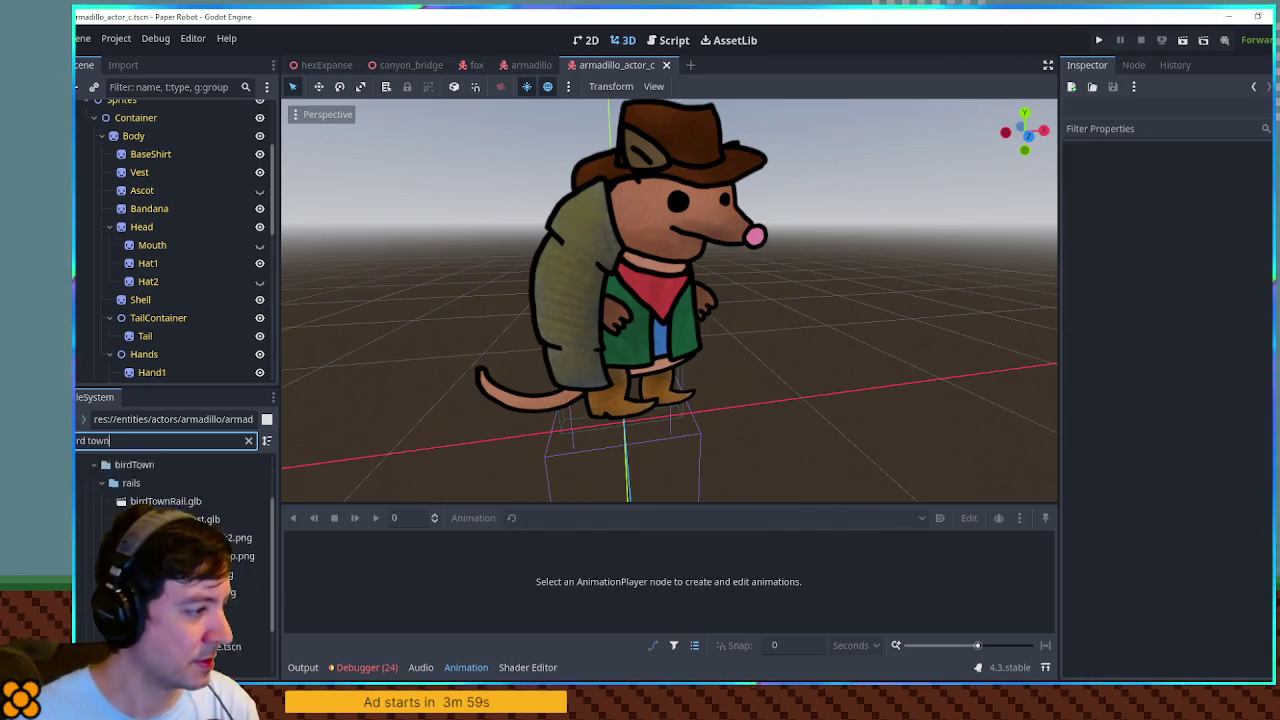
click(170, 664)
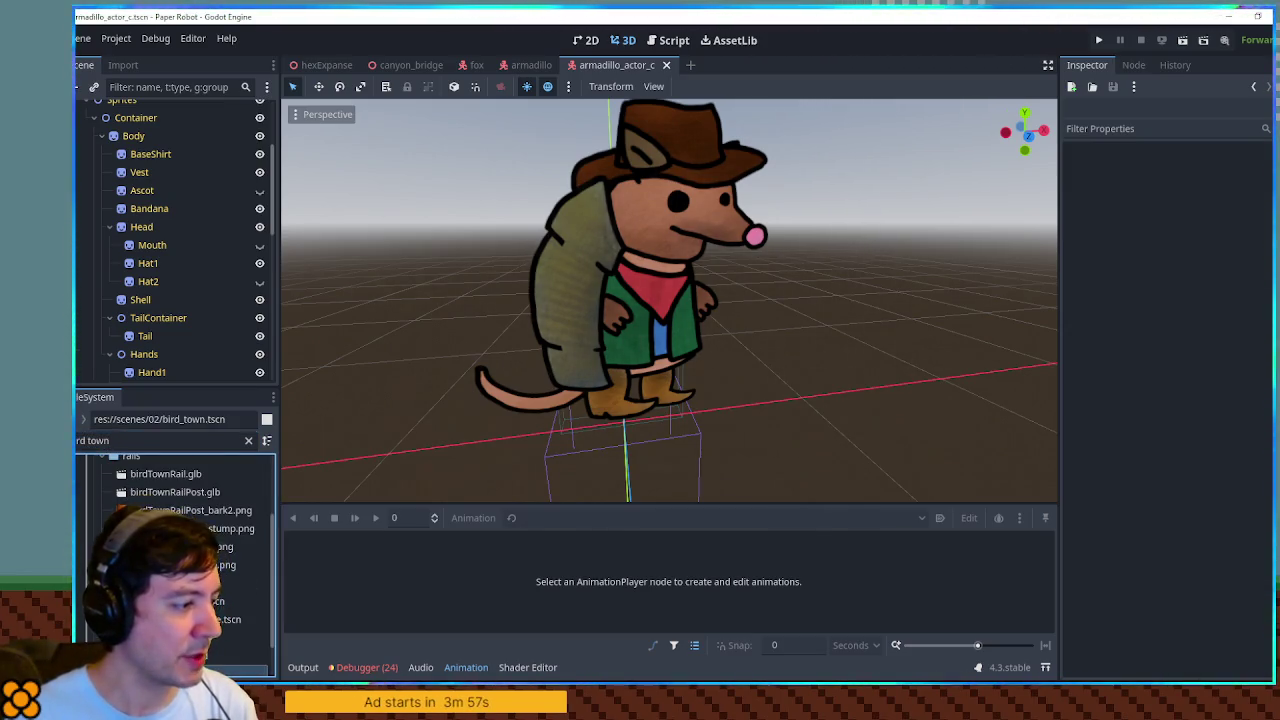
Open the bird_town scene with the bottom panel hidden.
scroll(170, 560, down, 1)
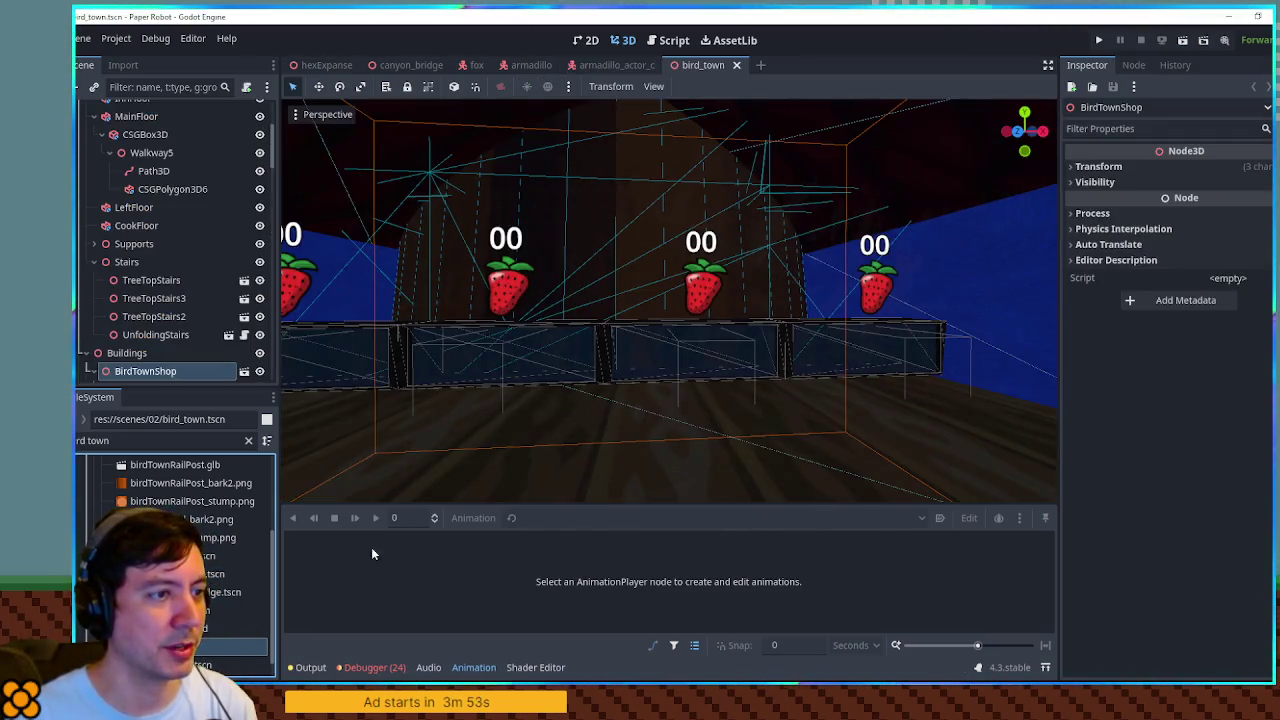
key(f)
scroll(675, 210, down, 3)
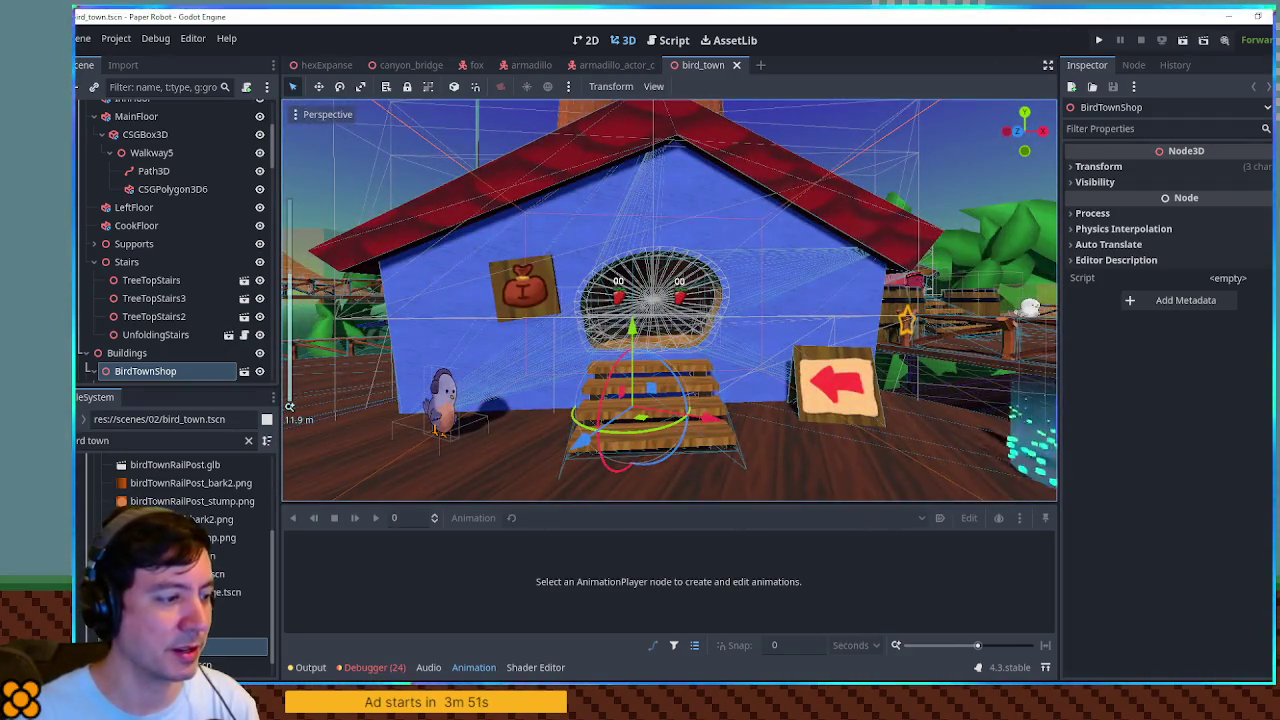
key(ctrl+j)
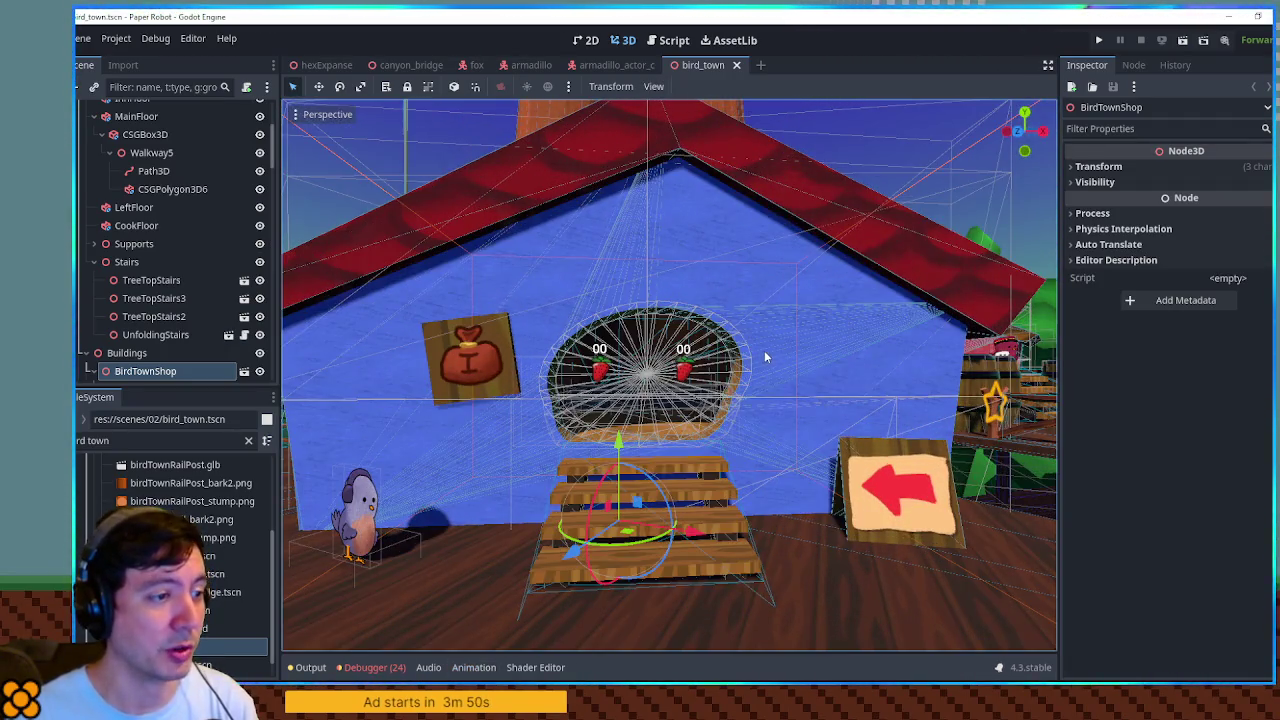
Fly the freelook camera through the shop to the birds, then close bird_town.
right_click(765, 357)
key(w)
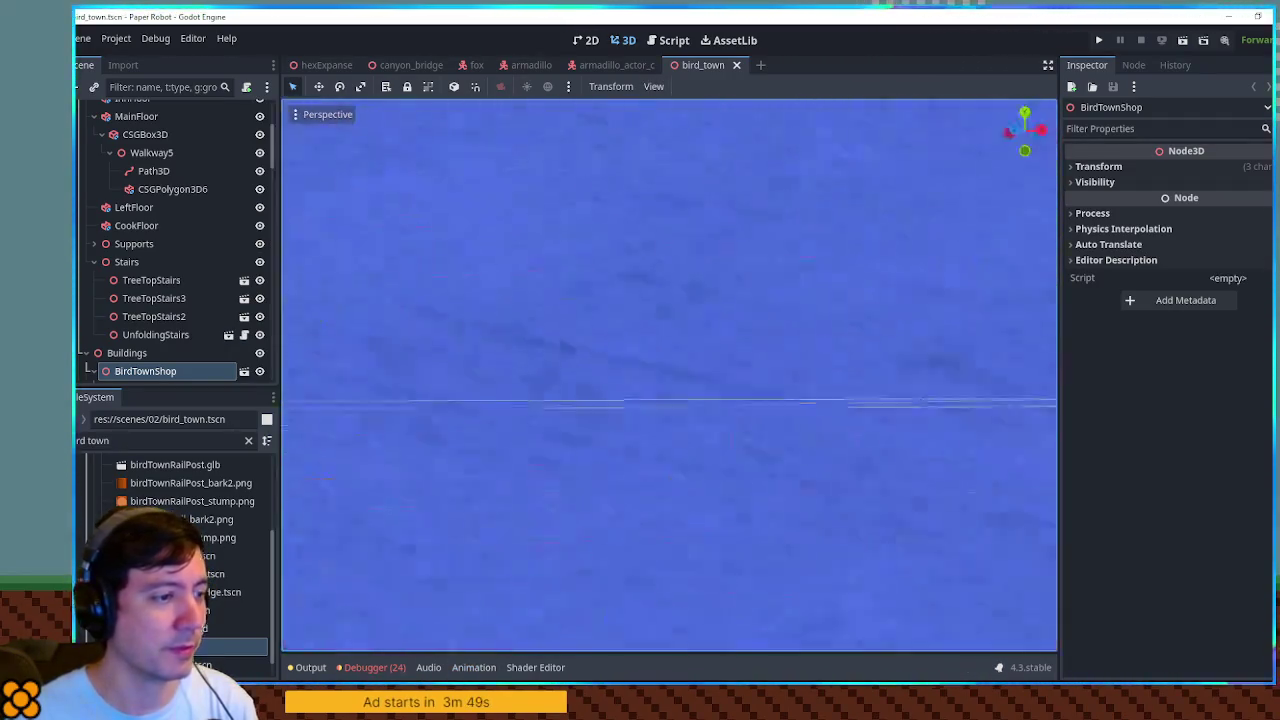
key(s)
key(s)
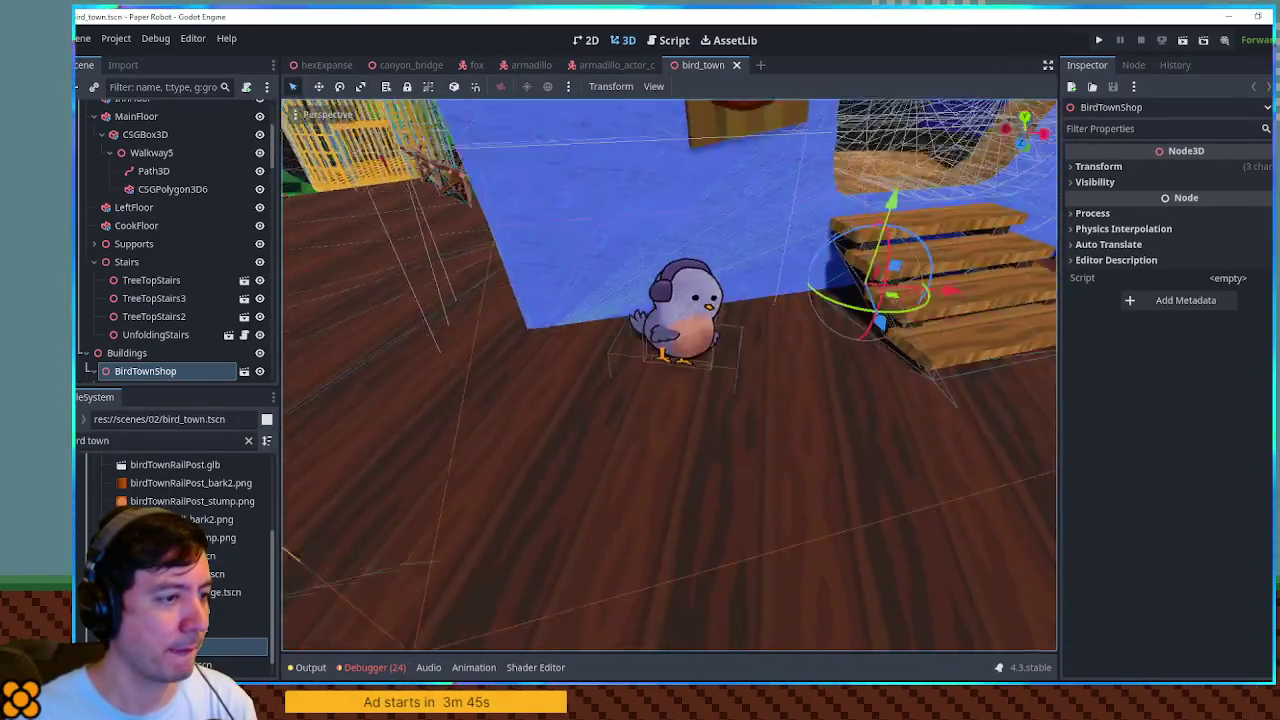
key(w)
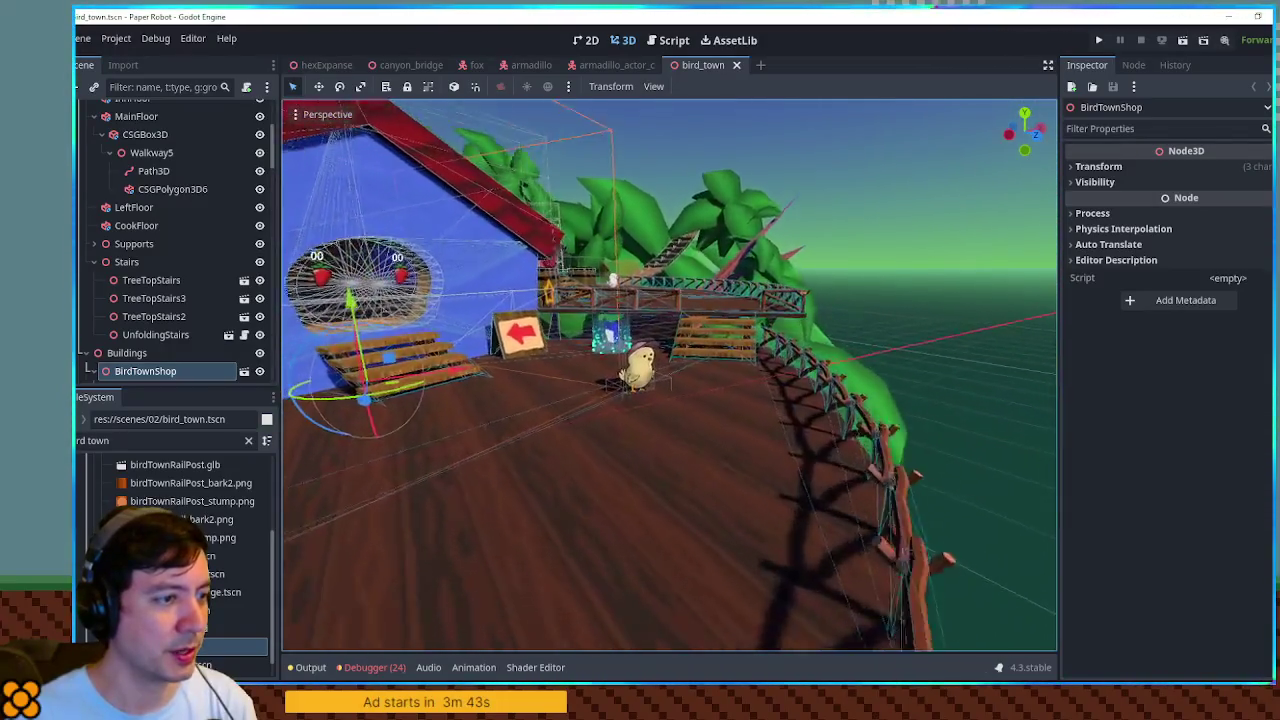
key(w)
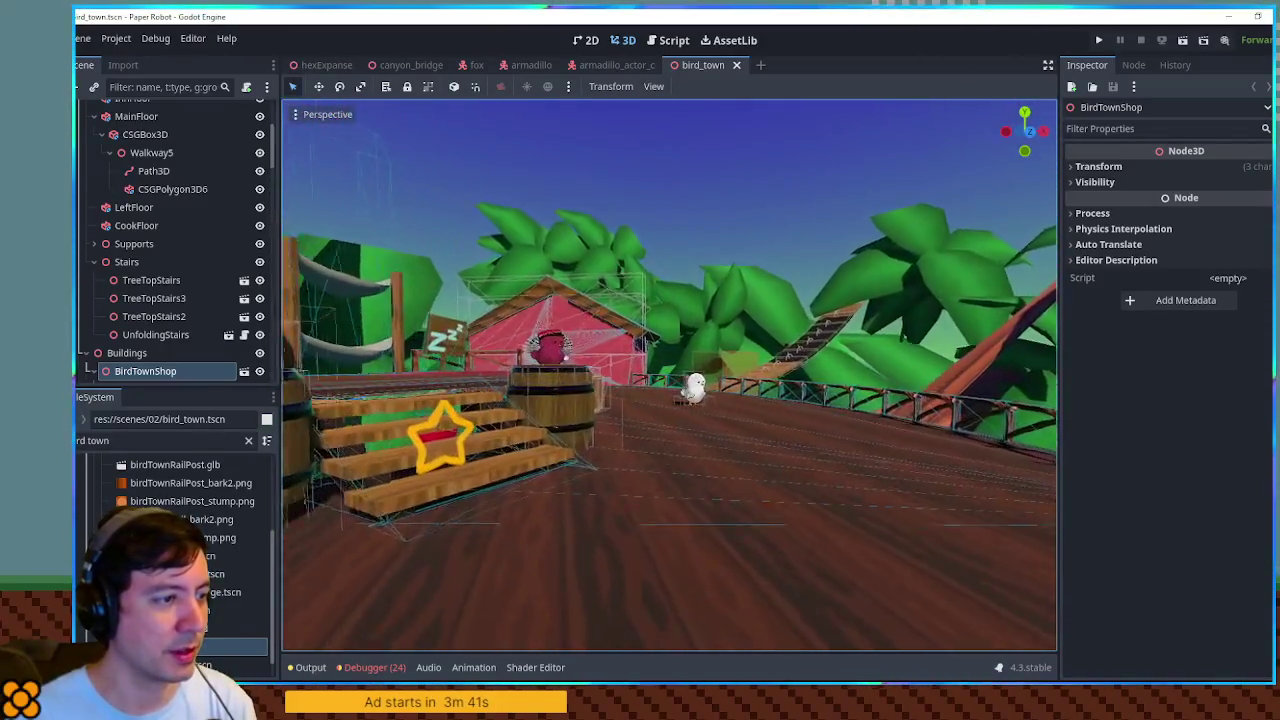
key(w)
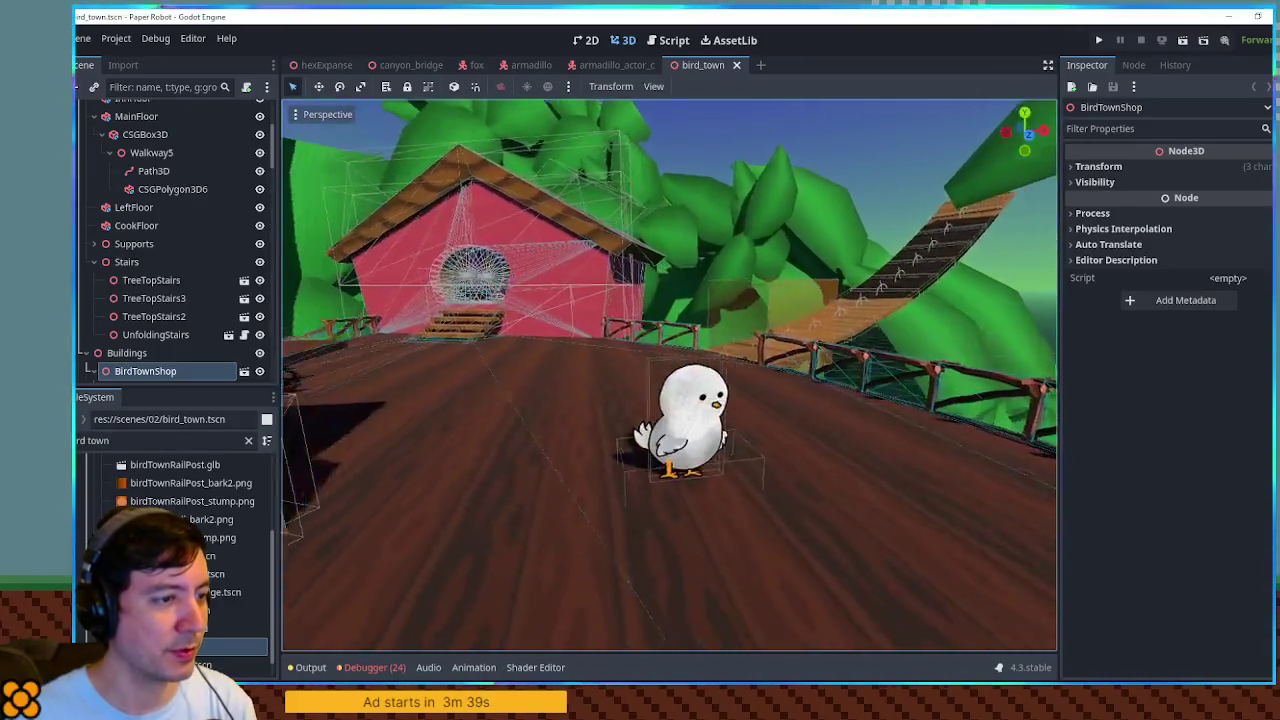
key(w)
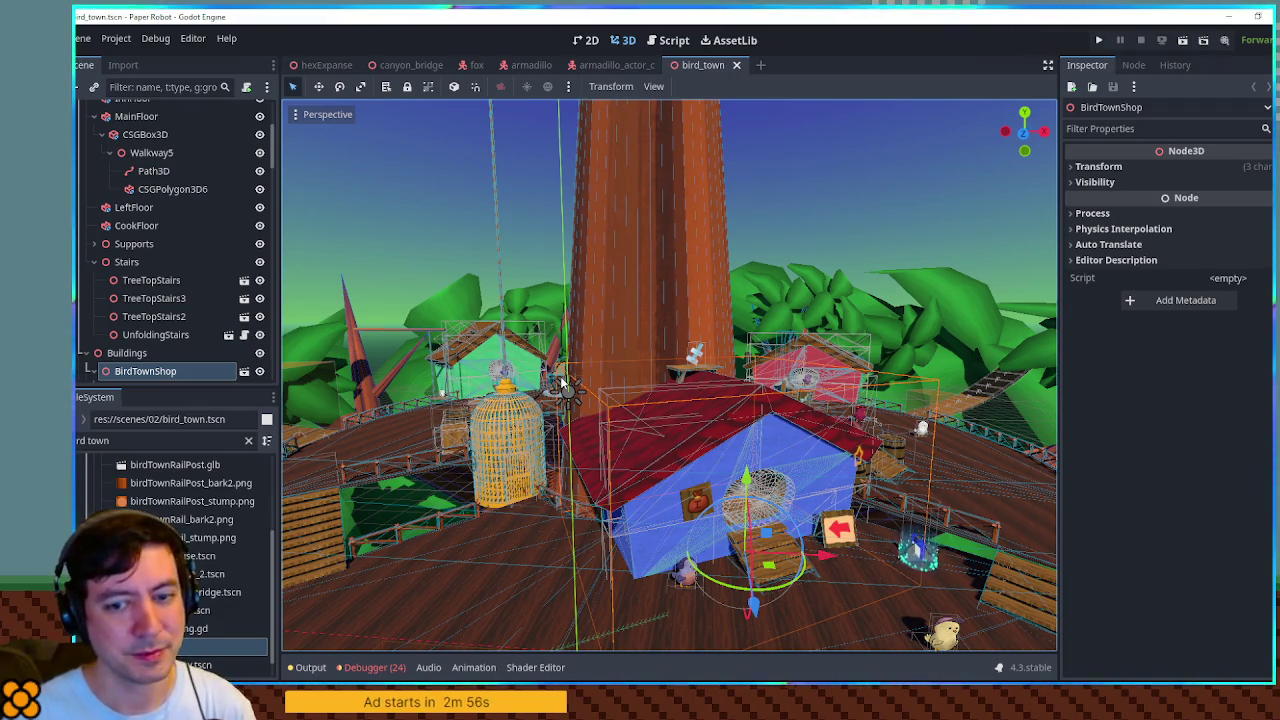
click(630, 65)
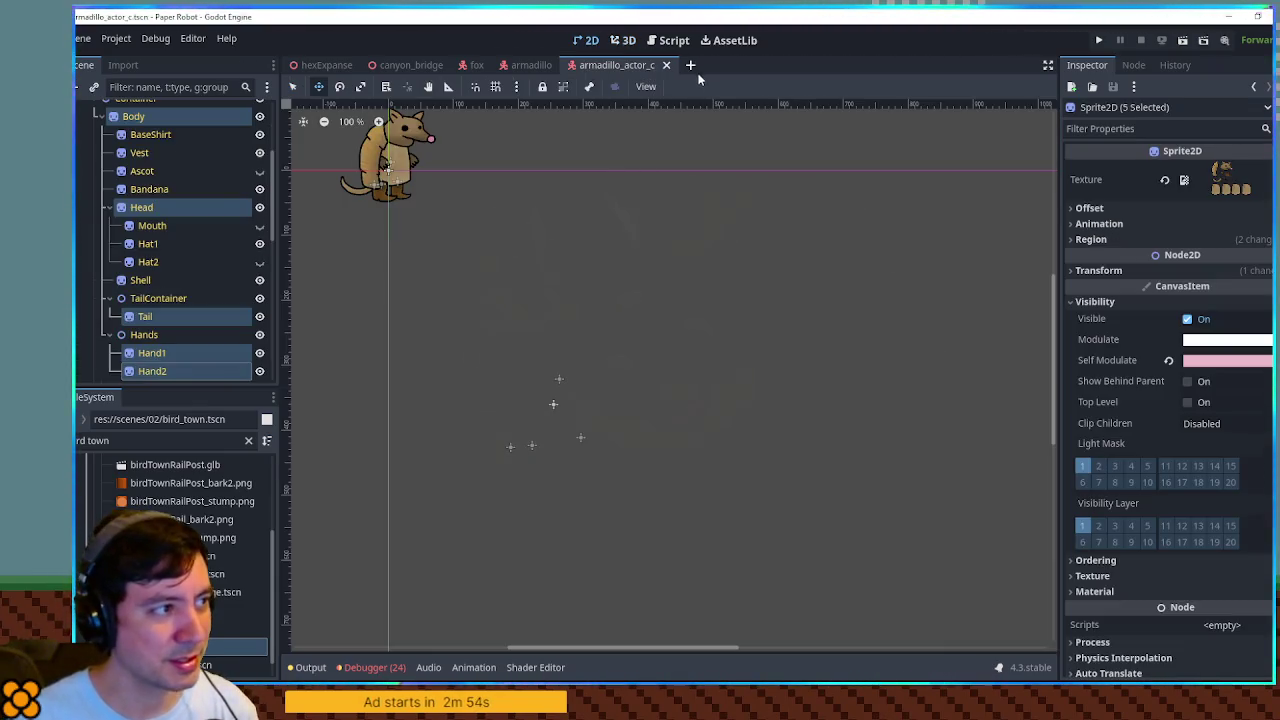
Clear the file filter and duplicate armadillo_actor_a.tscn as armadillo_actor_shopkeep.tscn.
click(627, 40)
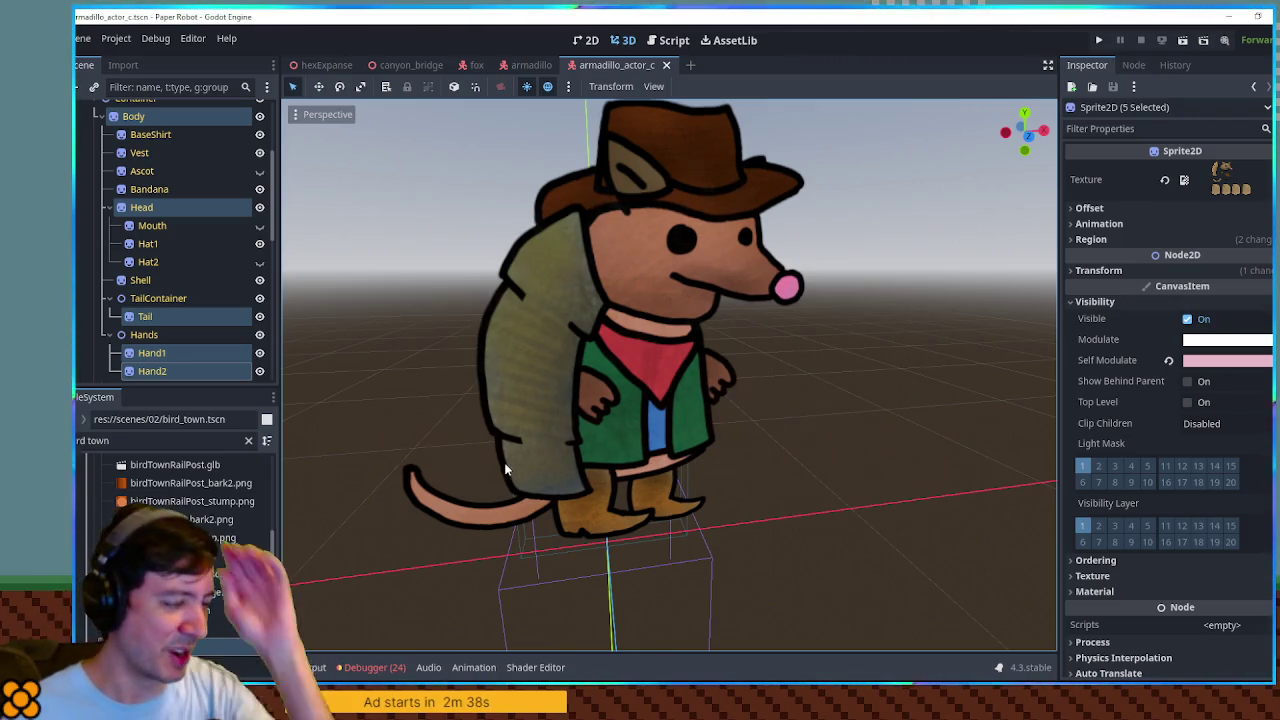
click(137, 444)
key(ctrl+a)
key(BackSpace)
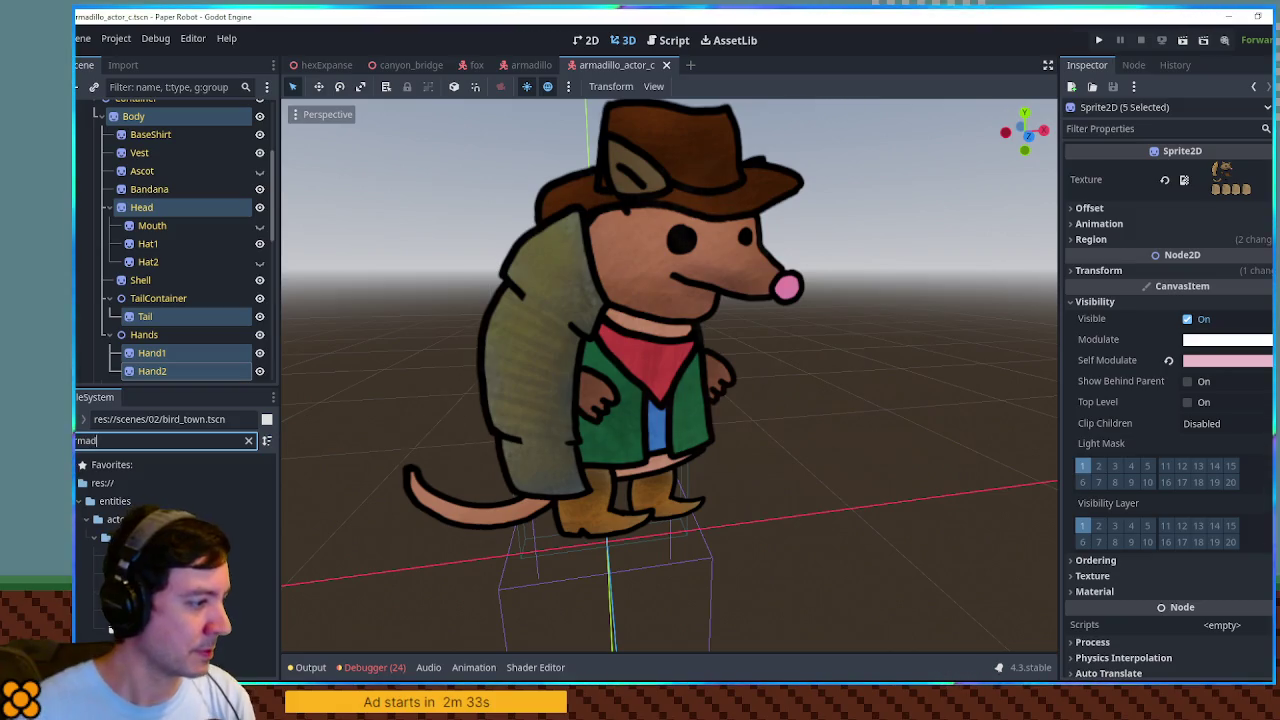
click(200, 591)
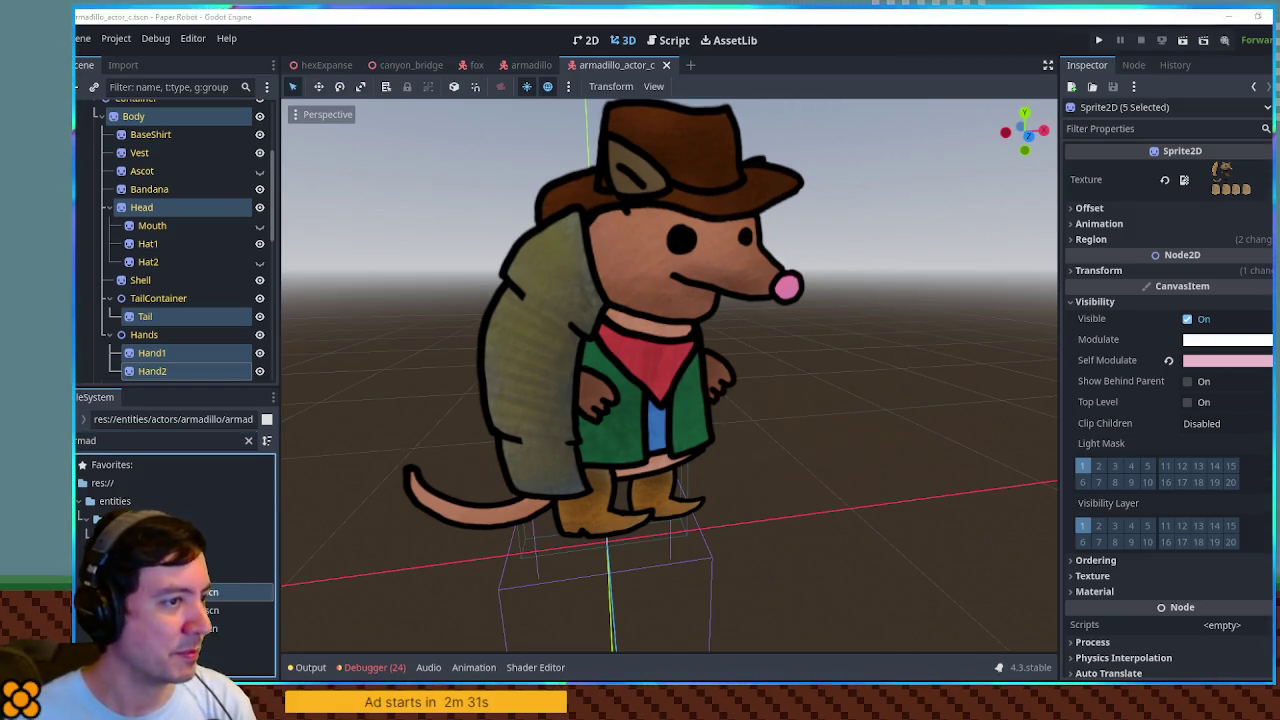
key(ctrl+d)
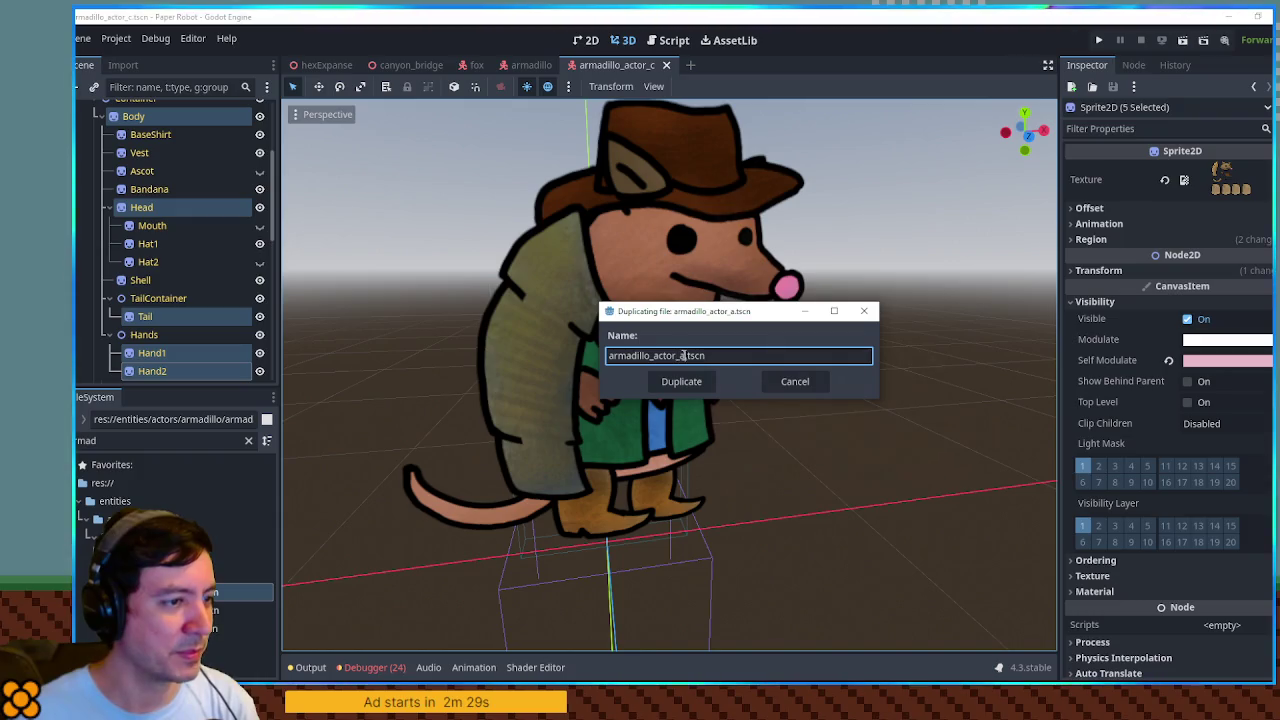
text(D)
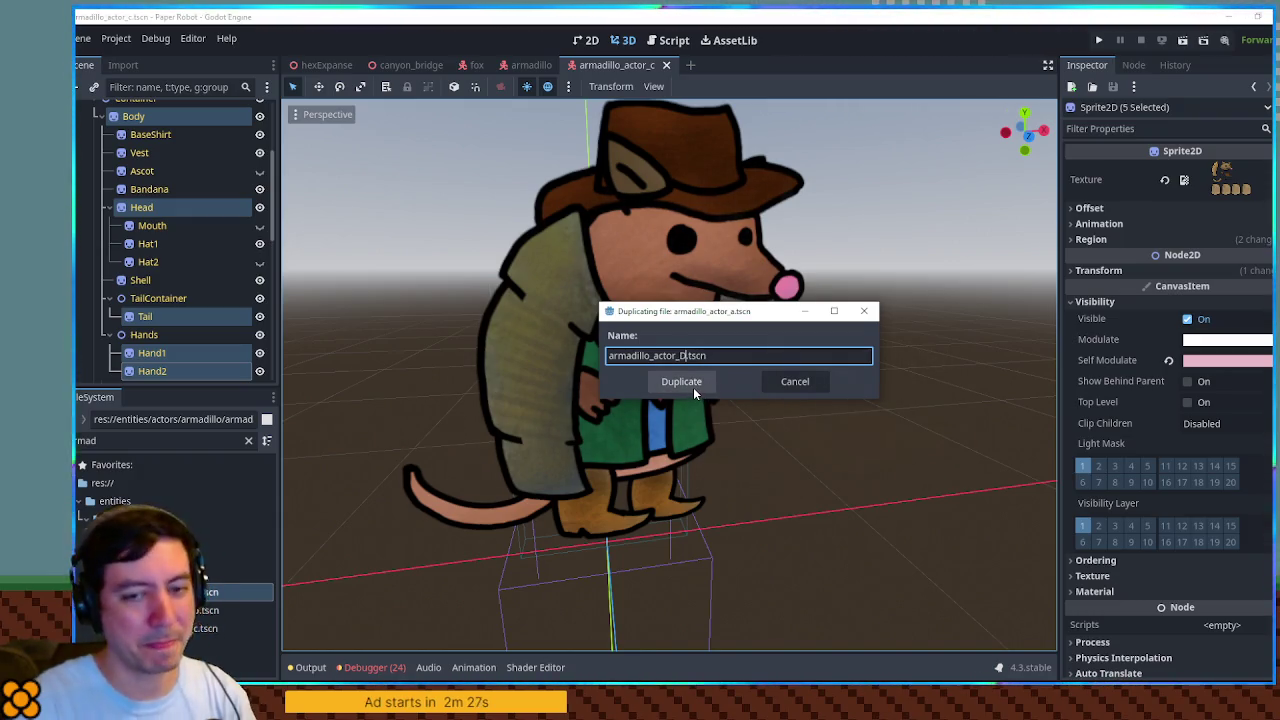
text(shopkeep)
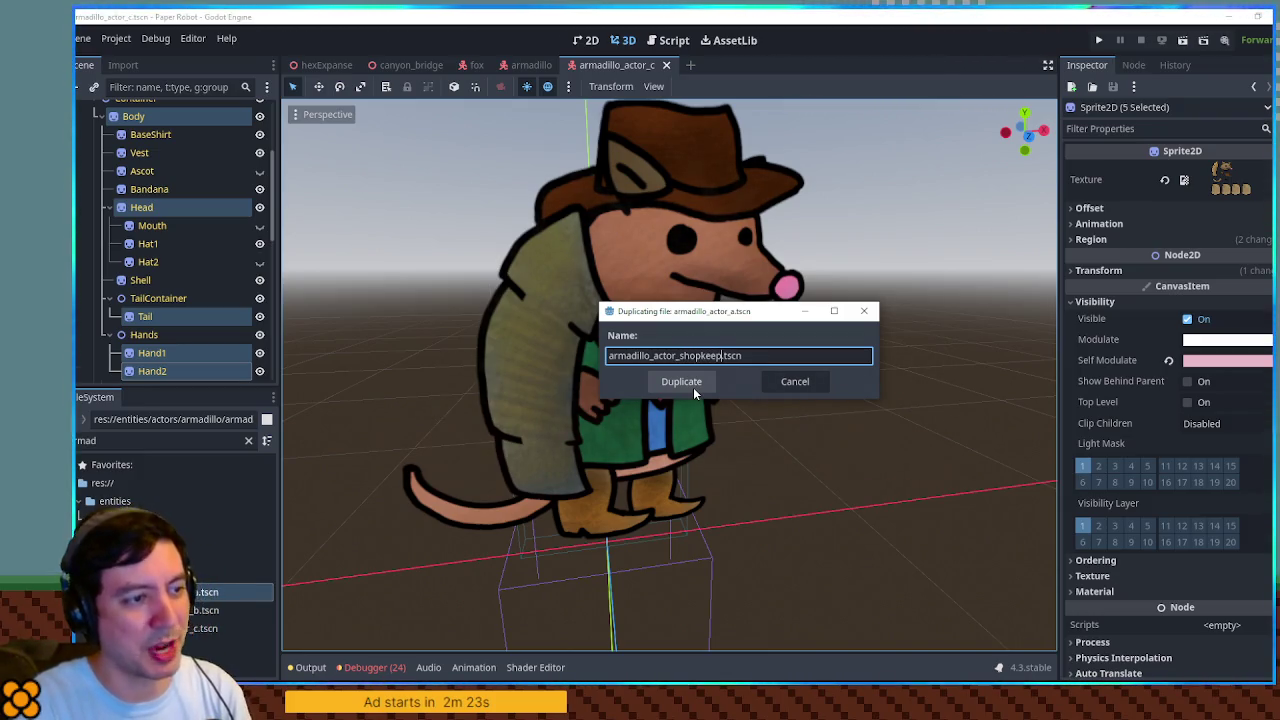
click(694, 389)
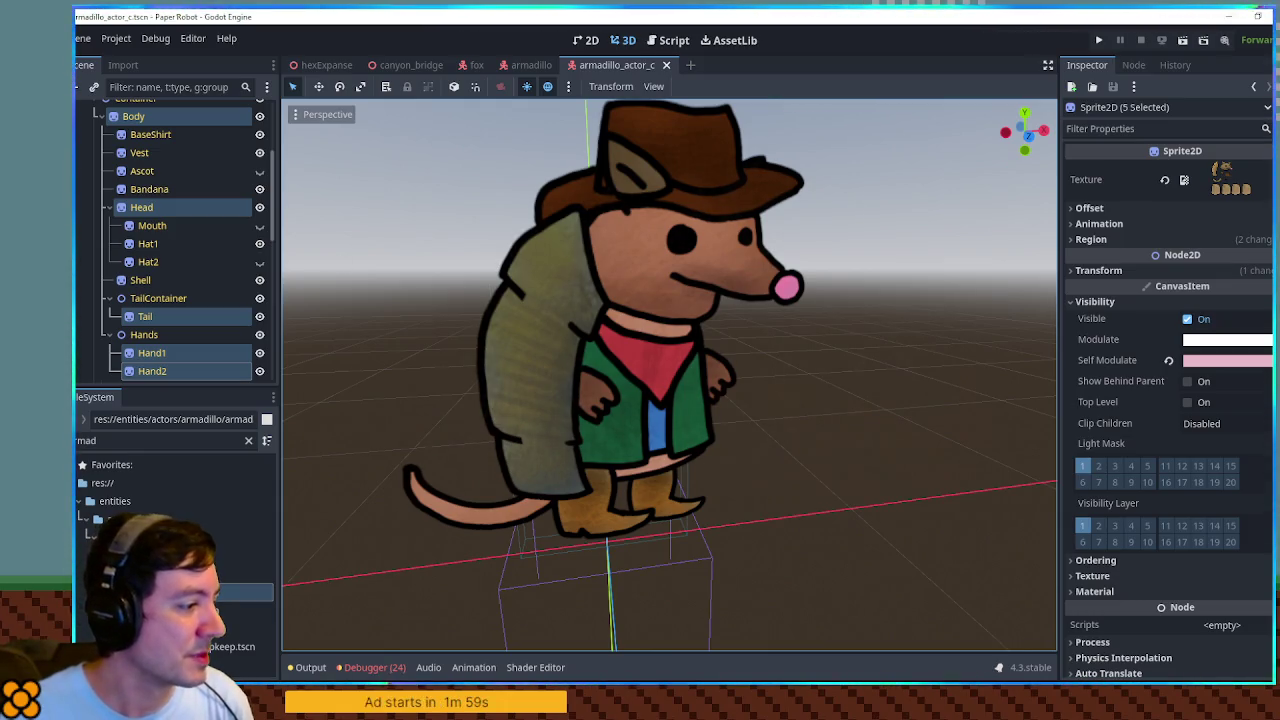
Open the new armadillo_actor_shopkeep.tscn scene in its own tab.
double_click(232, 646)
scroll(688, 329, up, 3)
scroll(686, 330, up, 3)
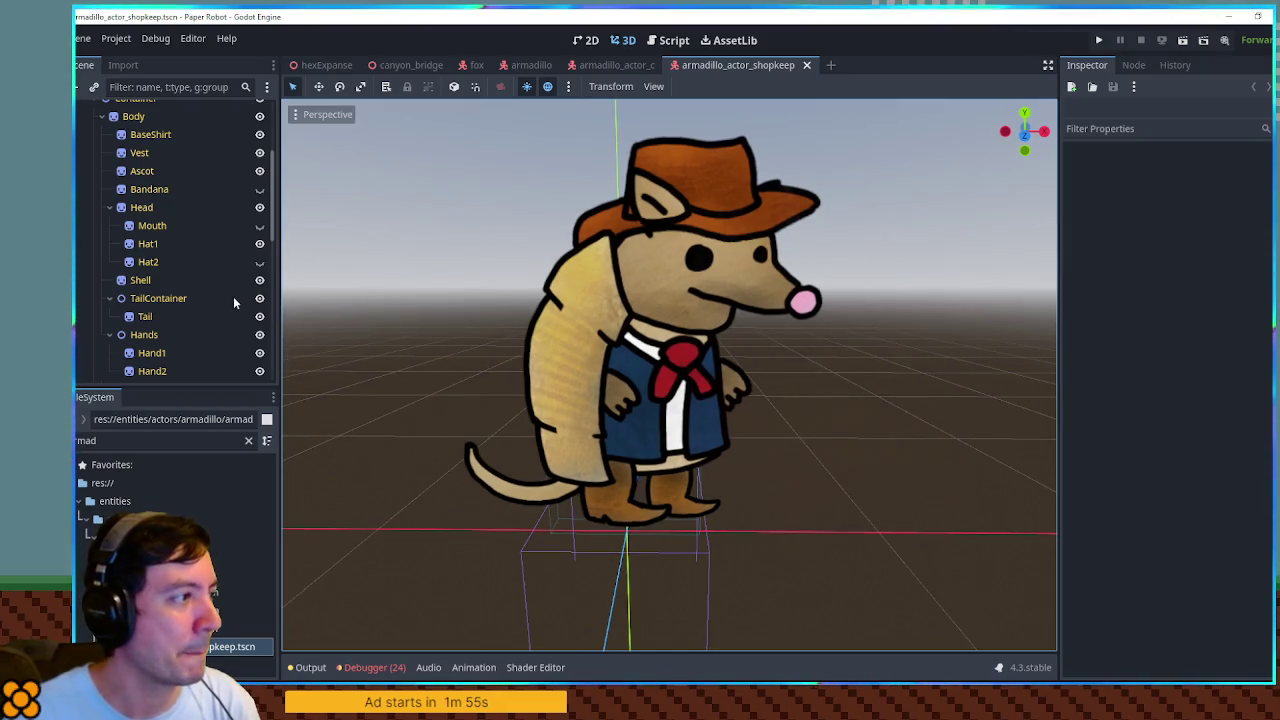
Hide the Hat1 cowboy hat and the Ascot, and select the Vest sprite.
click(260, 244)
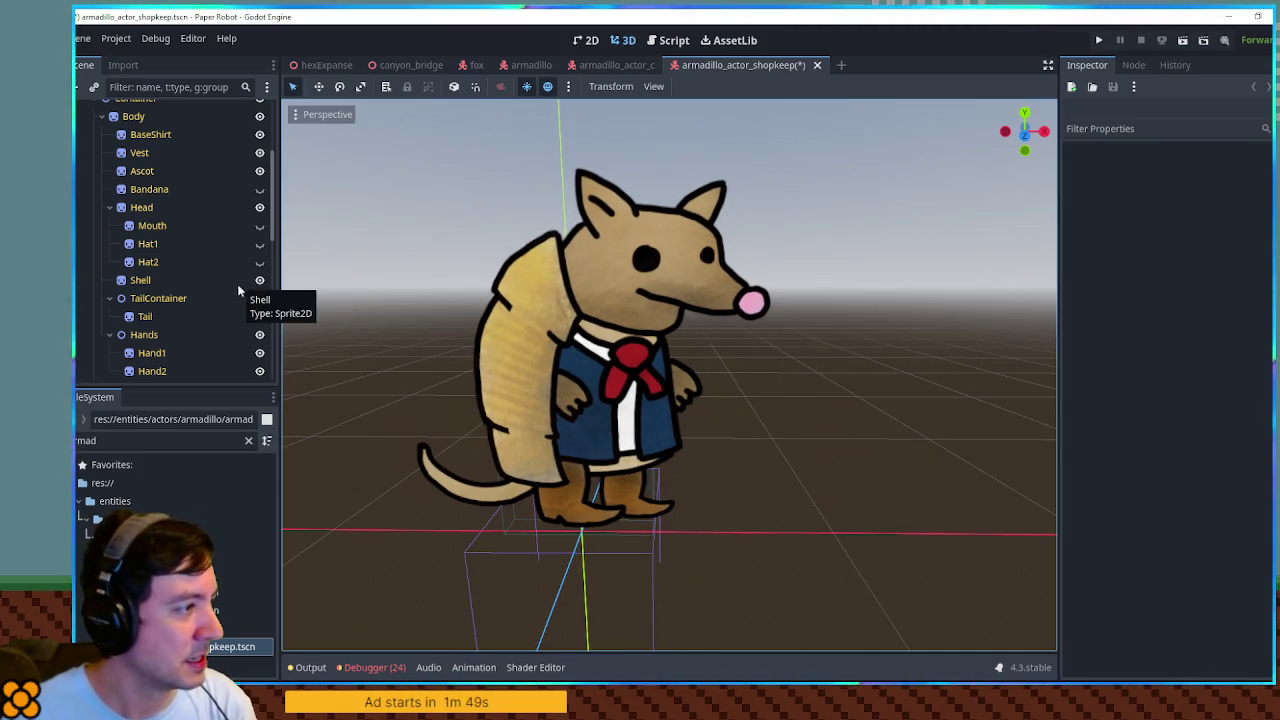
click(260, 172)
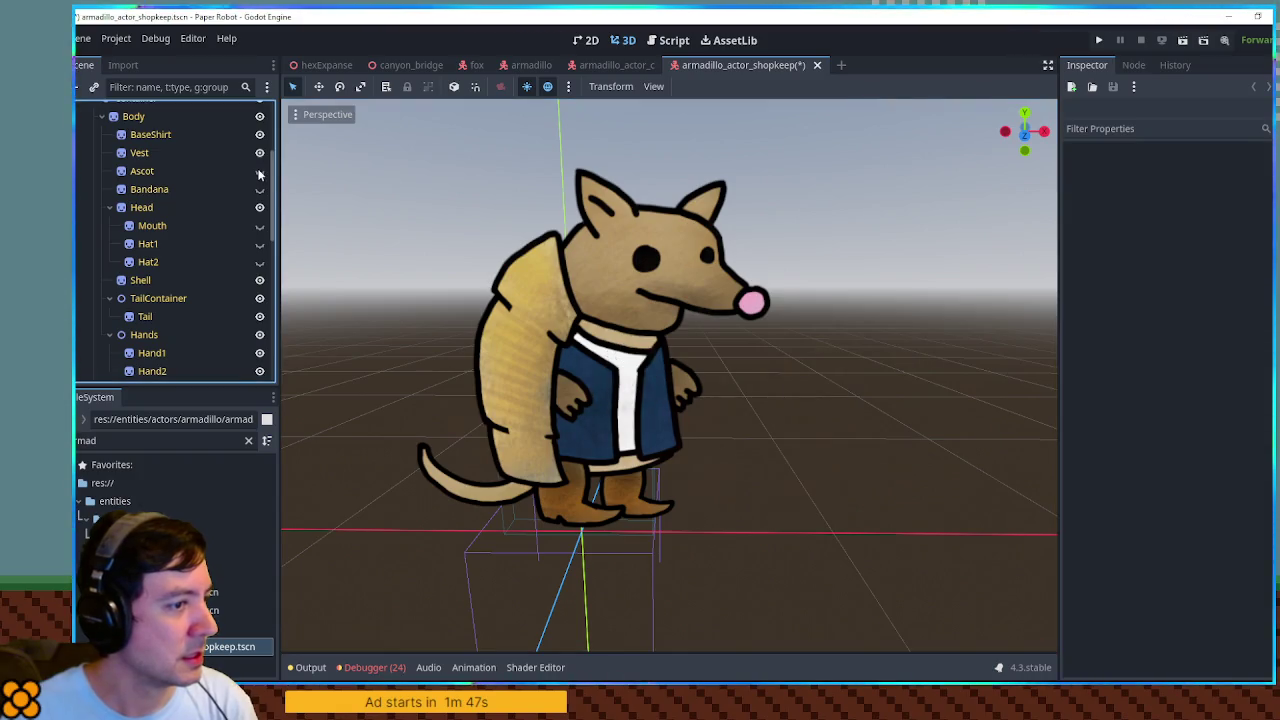
click(143, 158)
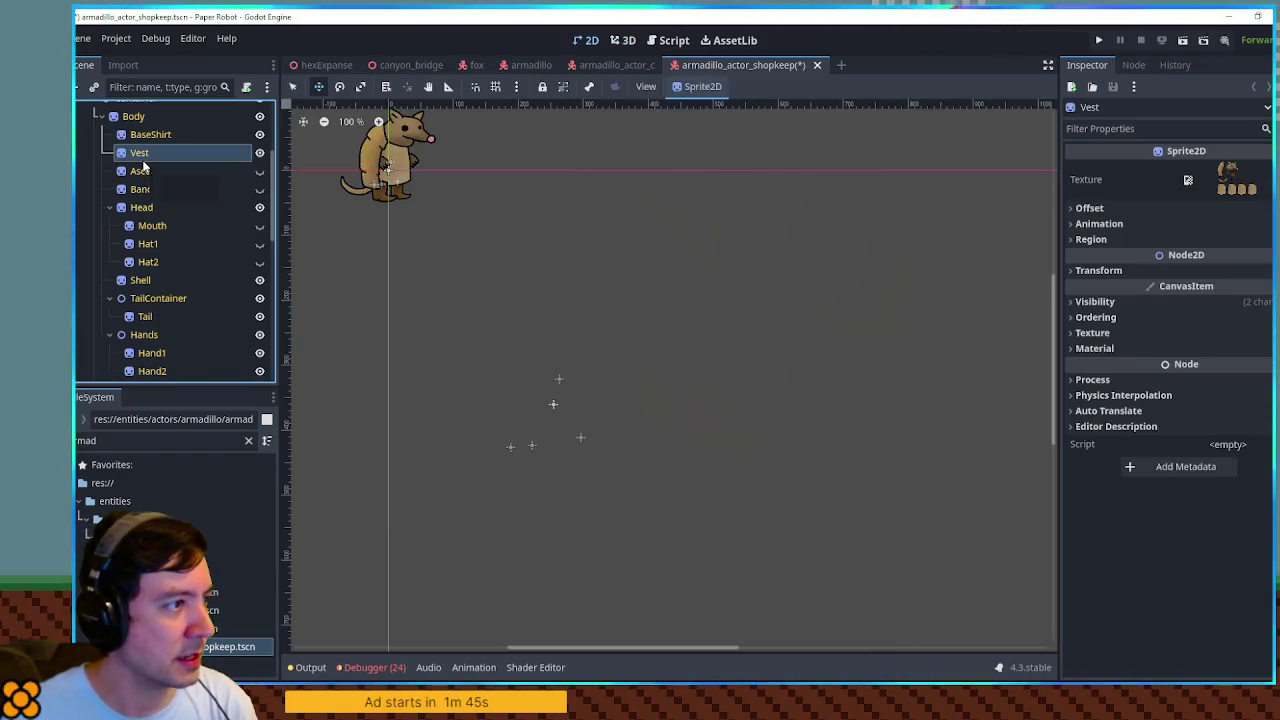
click(616, 41)
Set the Vest's Self Modulate to rust-red bf5836.
click(1150, 302)
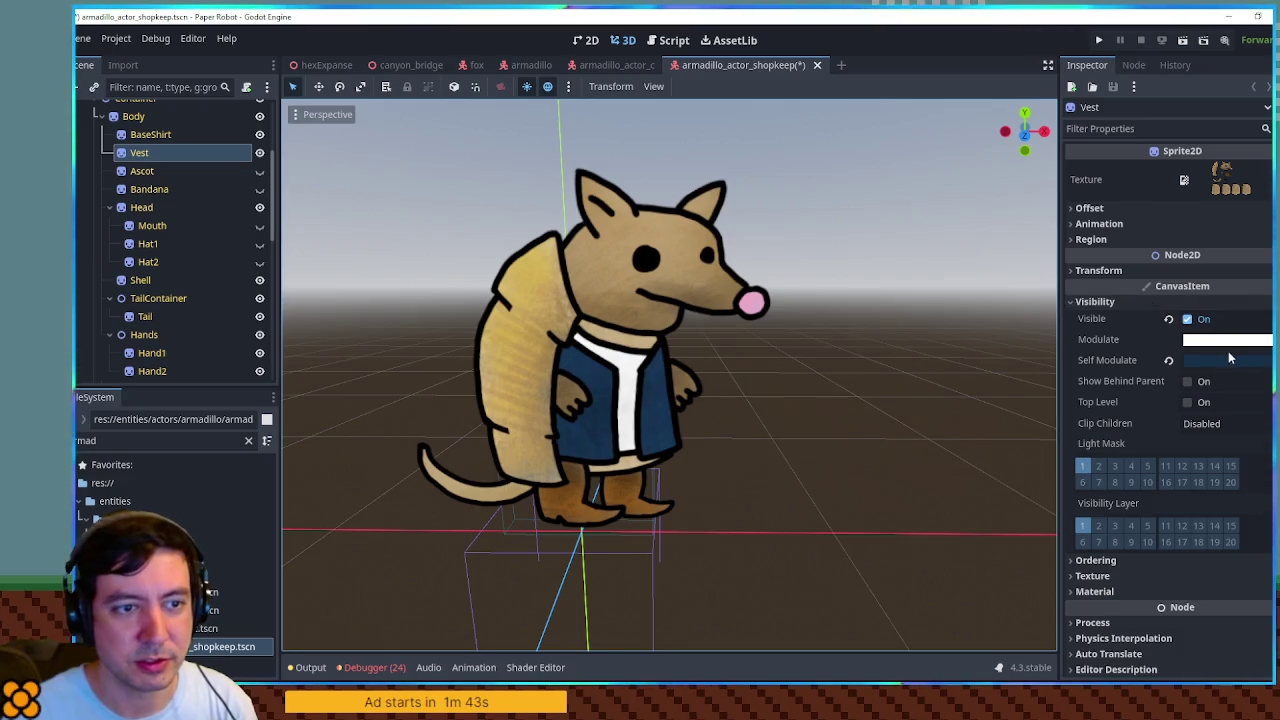
click(1232, 356)
click(1137, 284)
drag(1137, 284, 1213, 286)
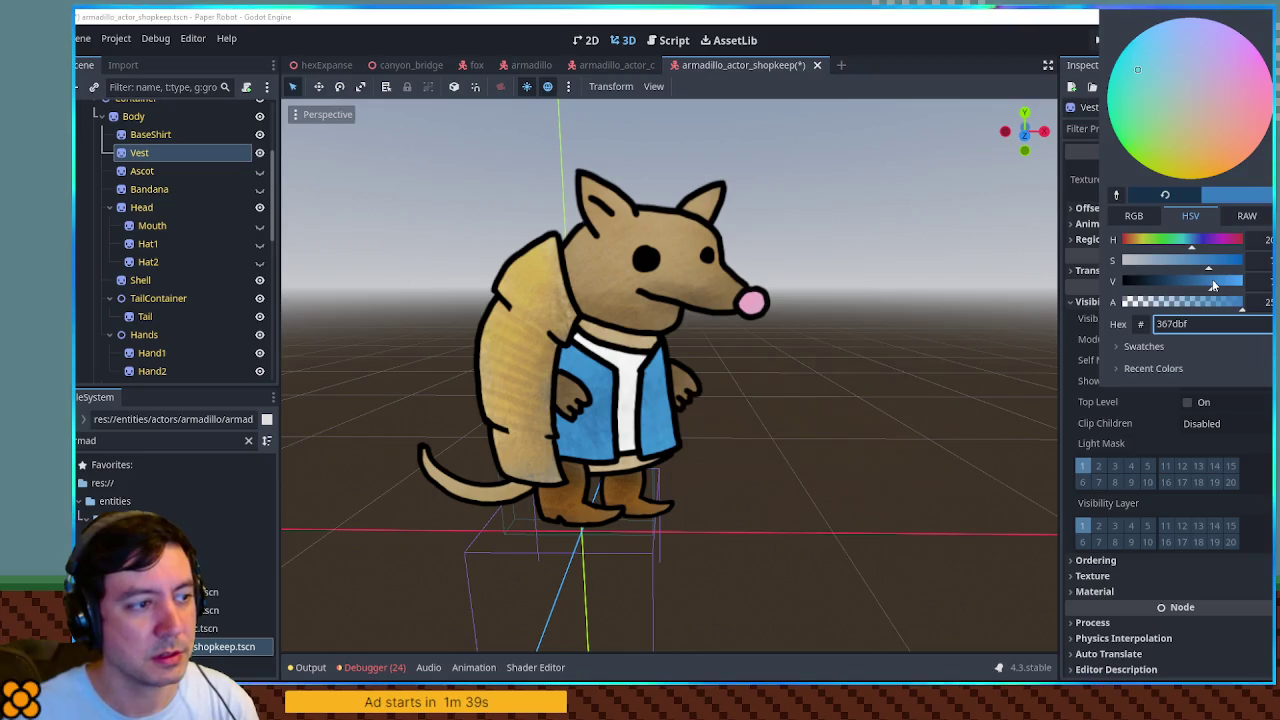
drag(1191, 240, 1128, 242)
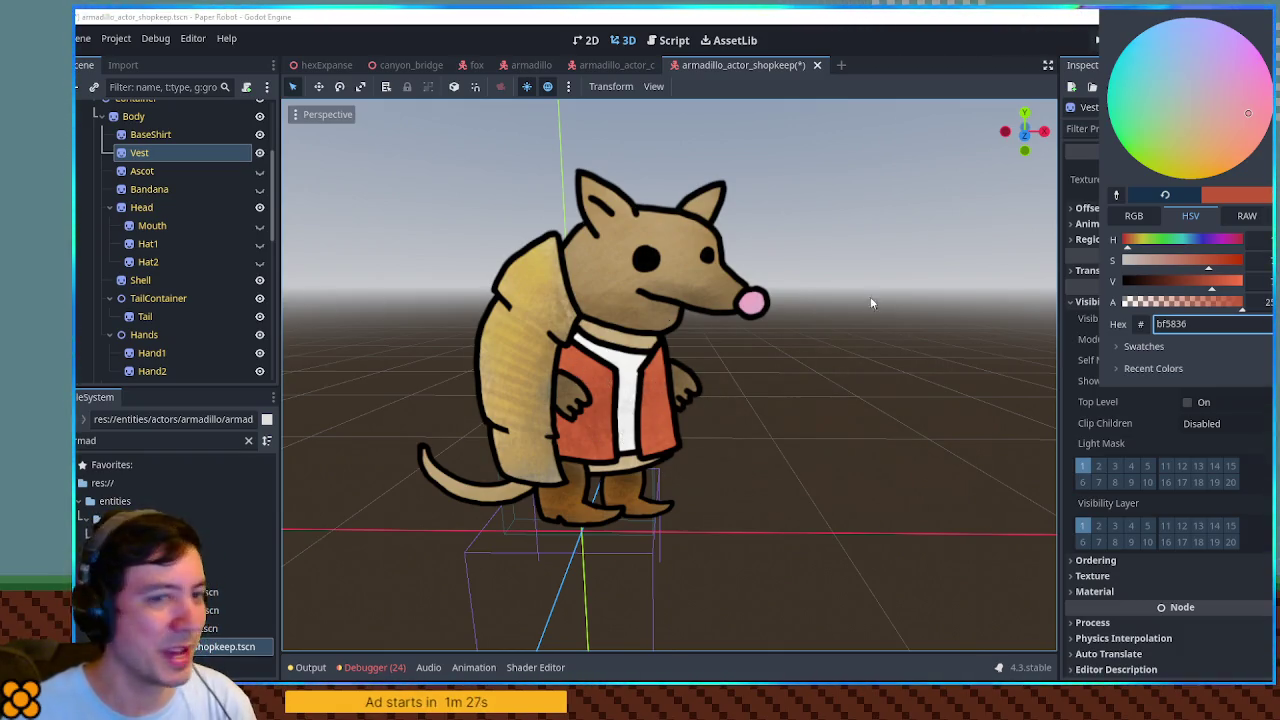
click(1006, 264)
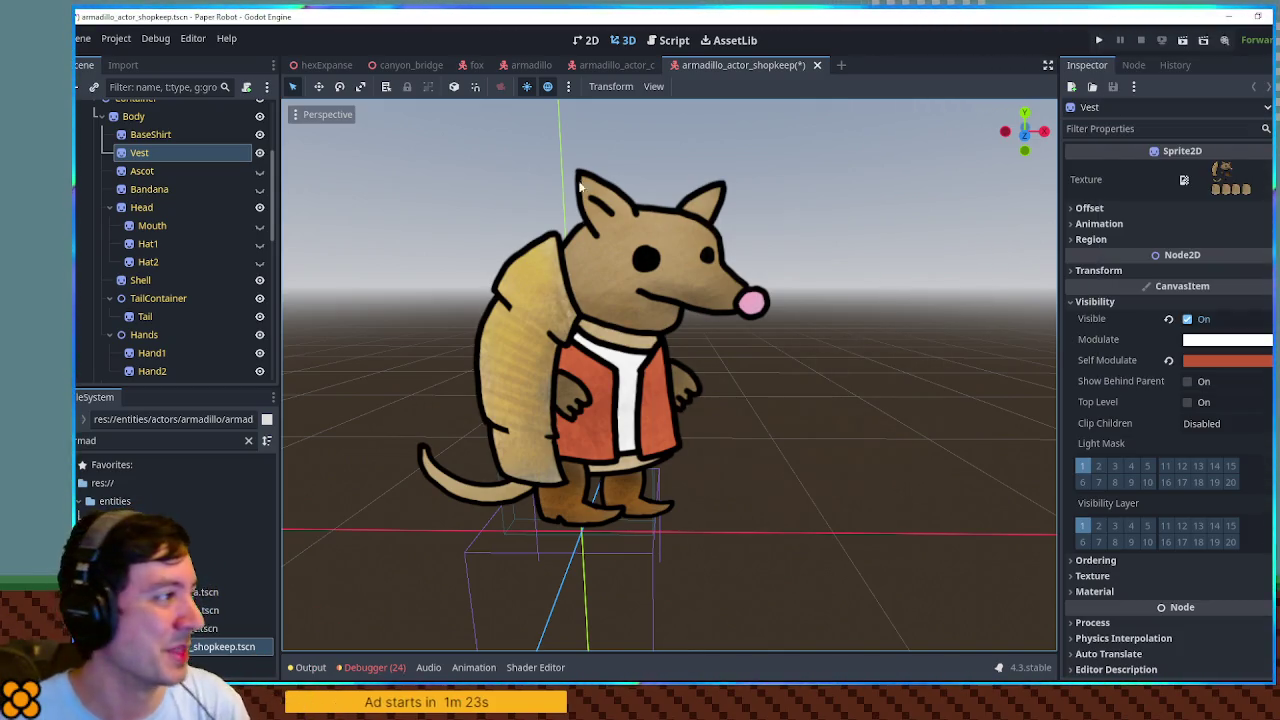
scroll(130, 173, up, 2)
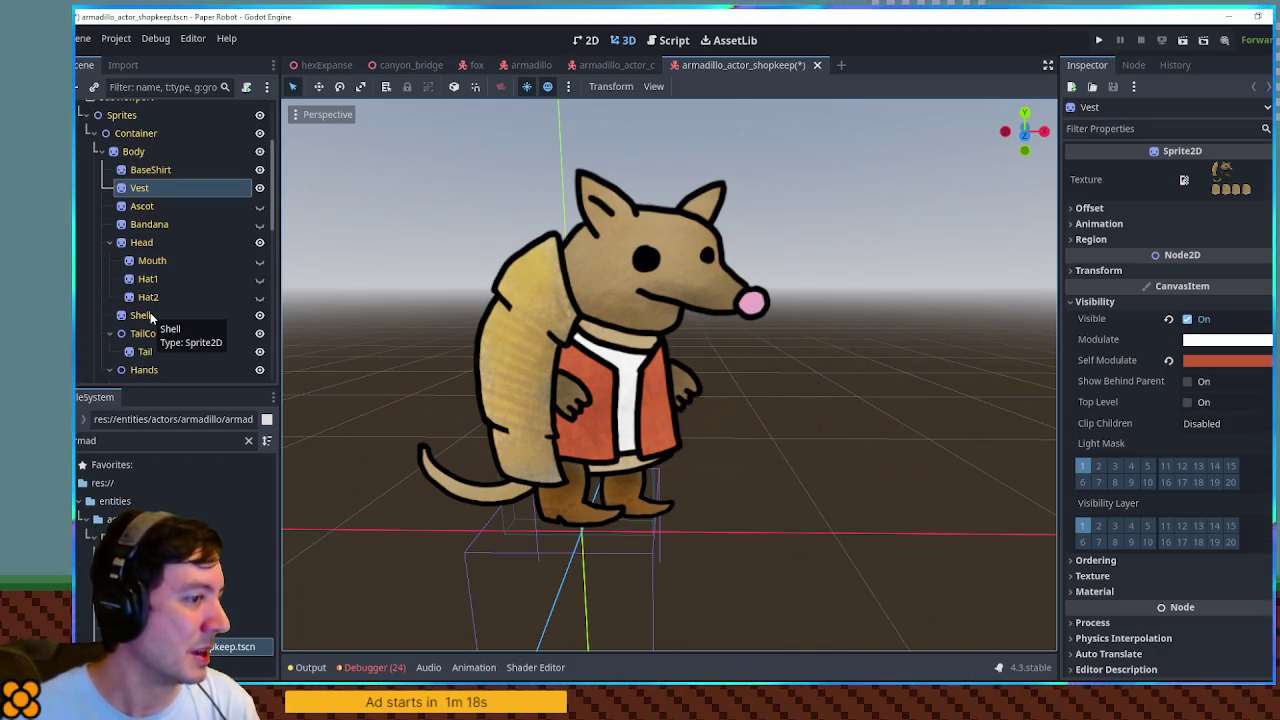
Select Hand1, filter files for 'shopkeep', and open bird_actor_shopkeep.tscn.
scroll(160, 338, down, 5)
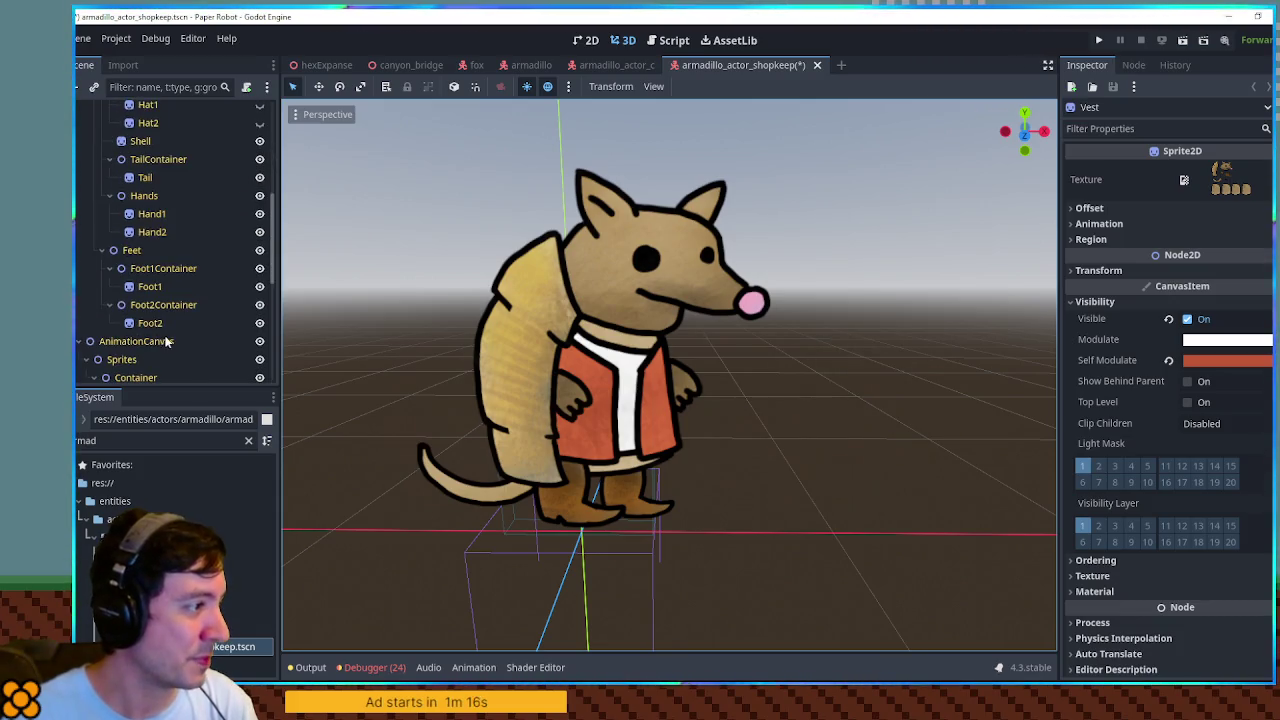
click(151, 213)
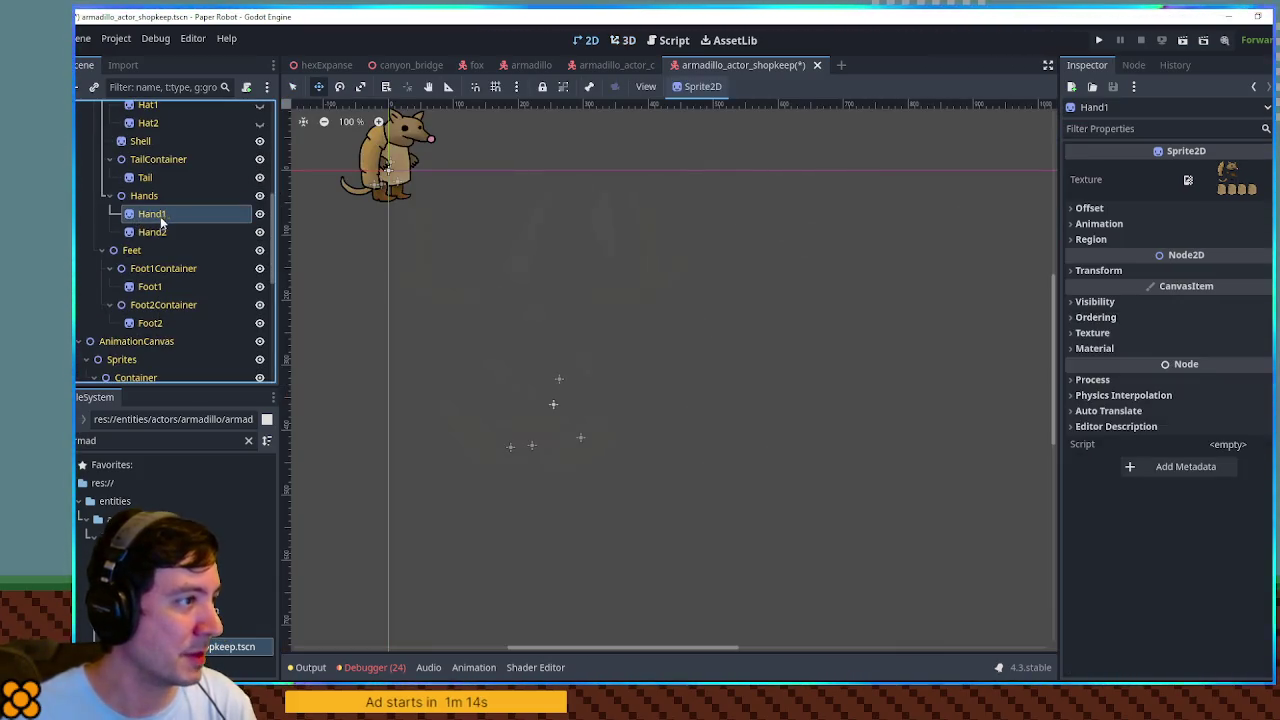
click(626, 44)
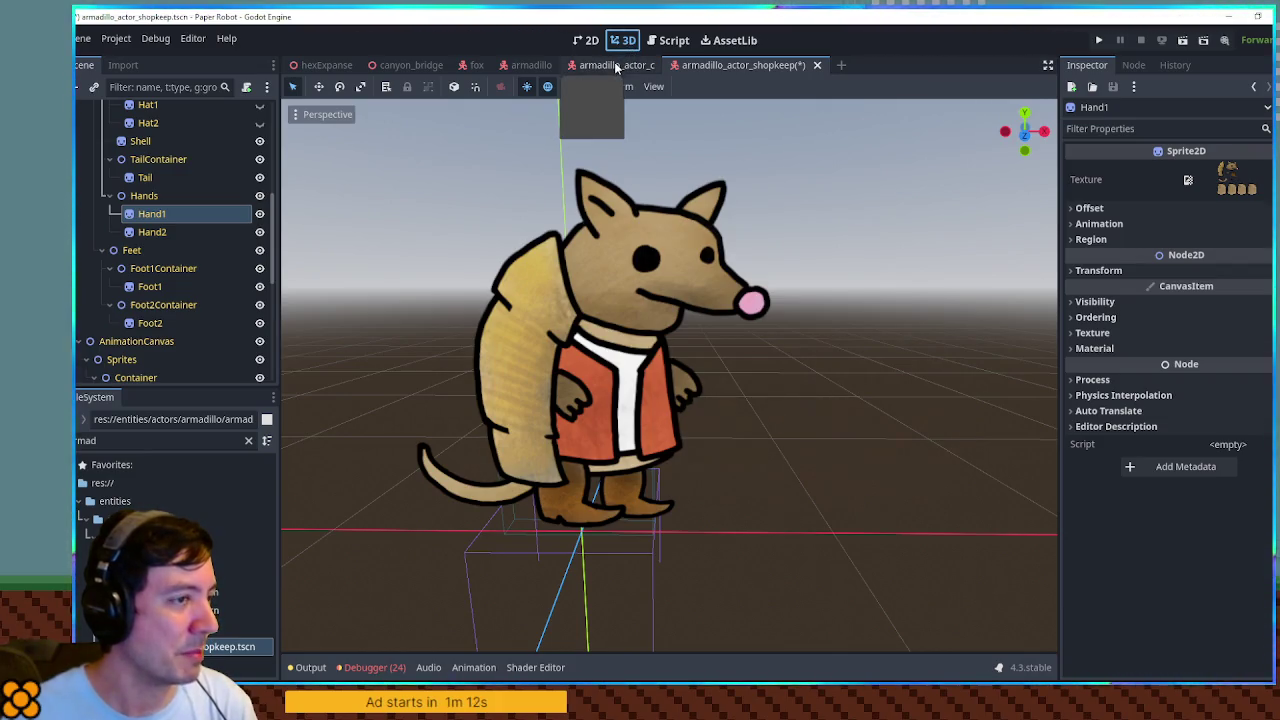
triple_click(160, 440)
text(shop)
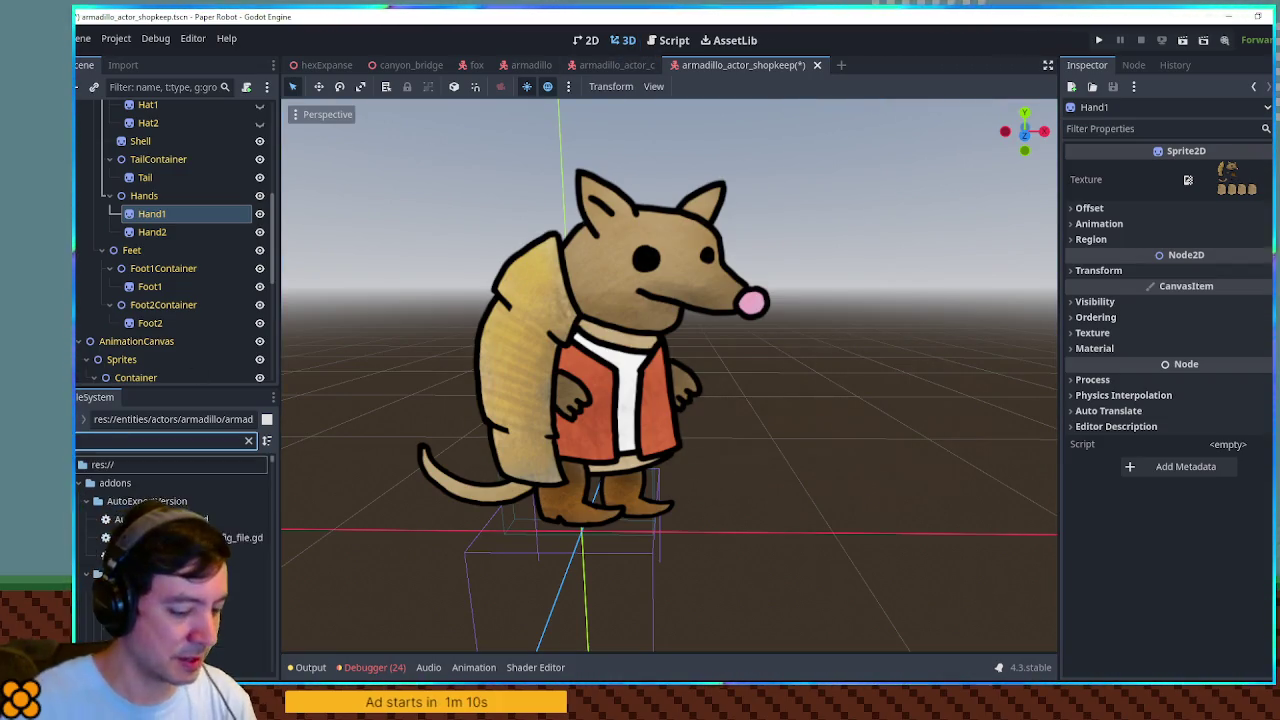
text(keep)
click(225, 592)
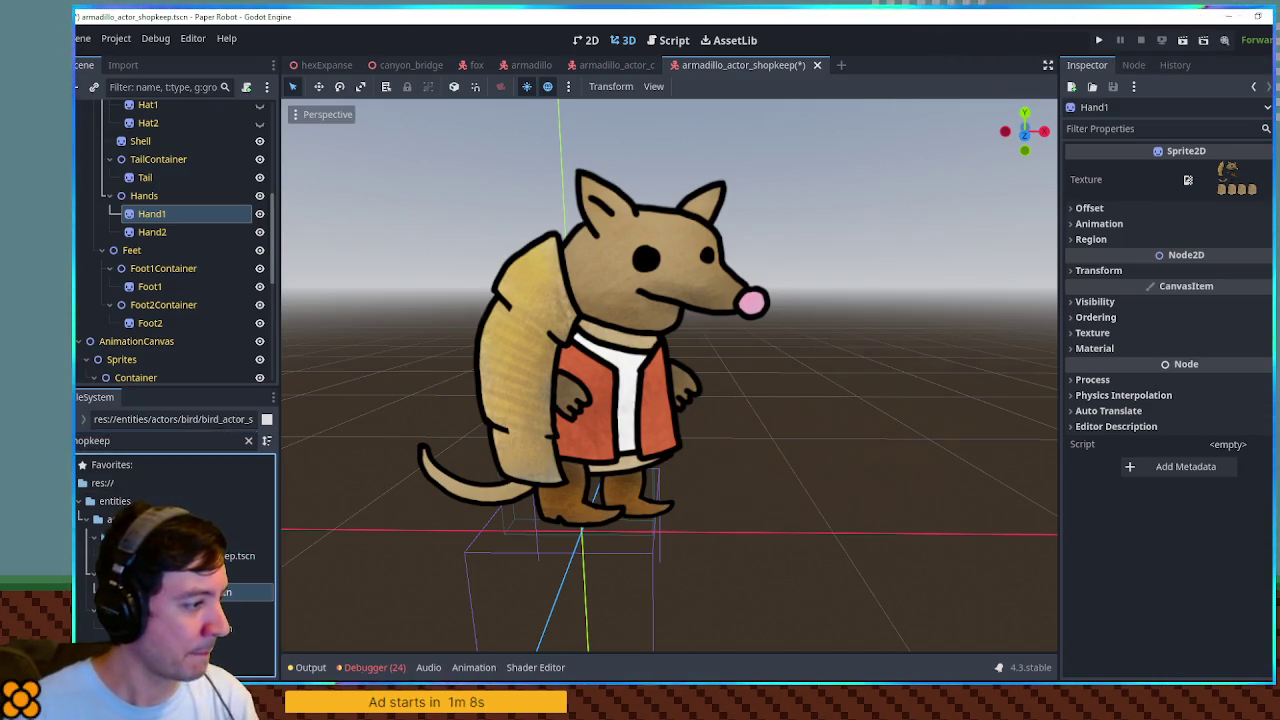
double_click(225, 592)
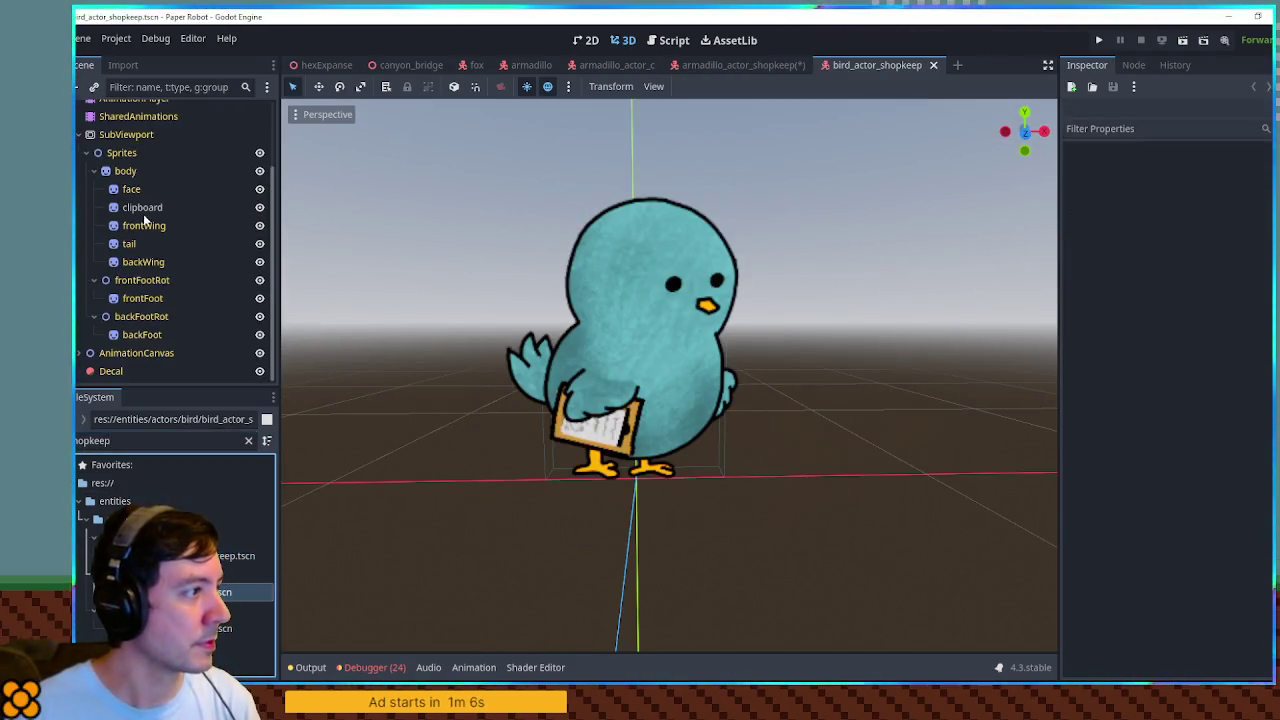
Copy the bird's clipboard node and paste it under the armadillo's Hand1.
click(203, 208)
key(ctrl+c)
click(732, 66)
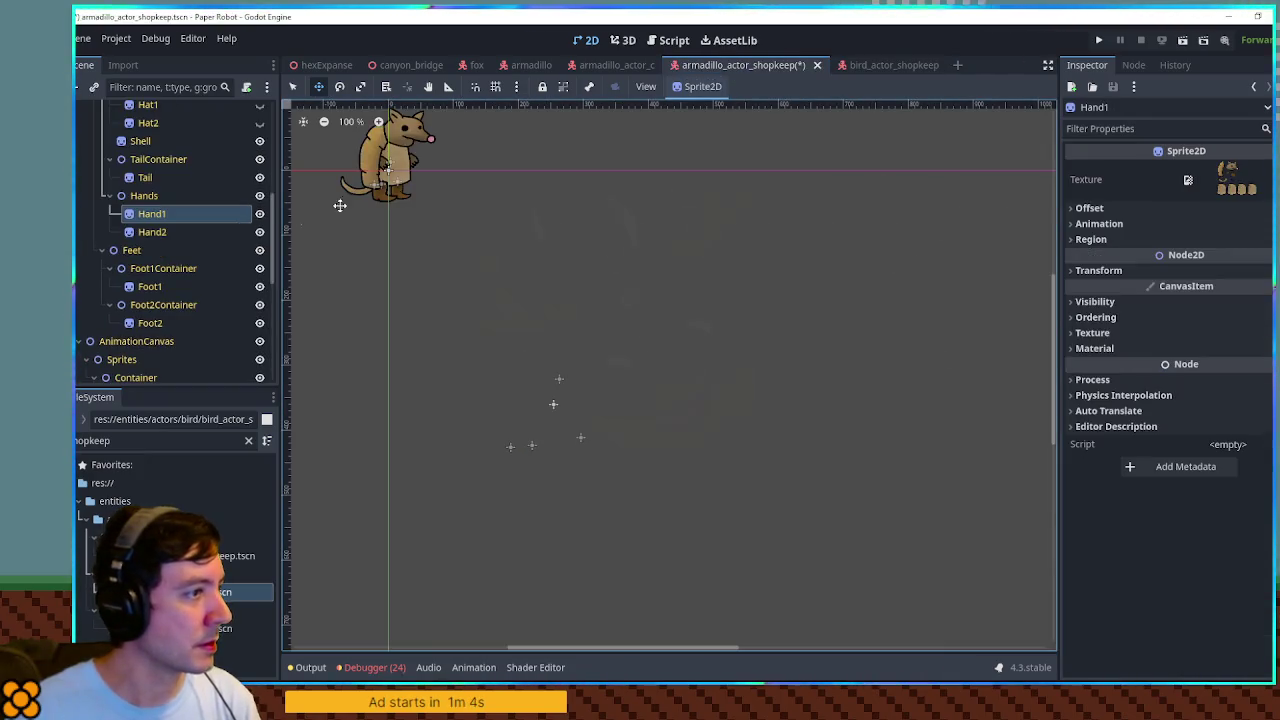
key(ctrl+v)
click(624, 41)
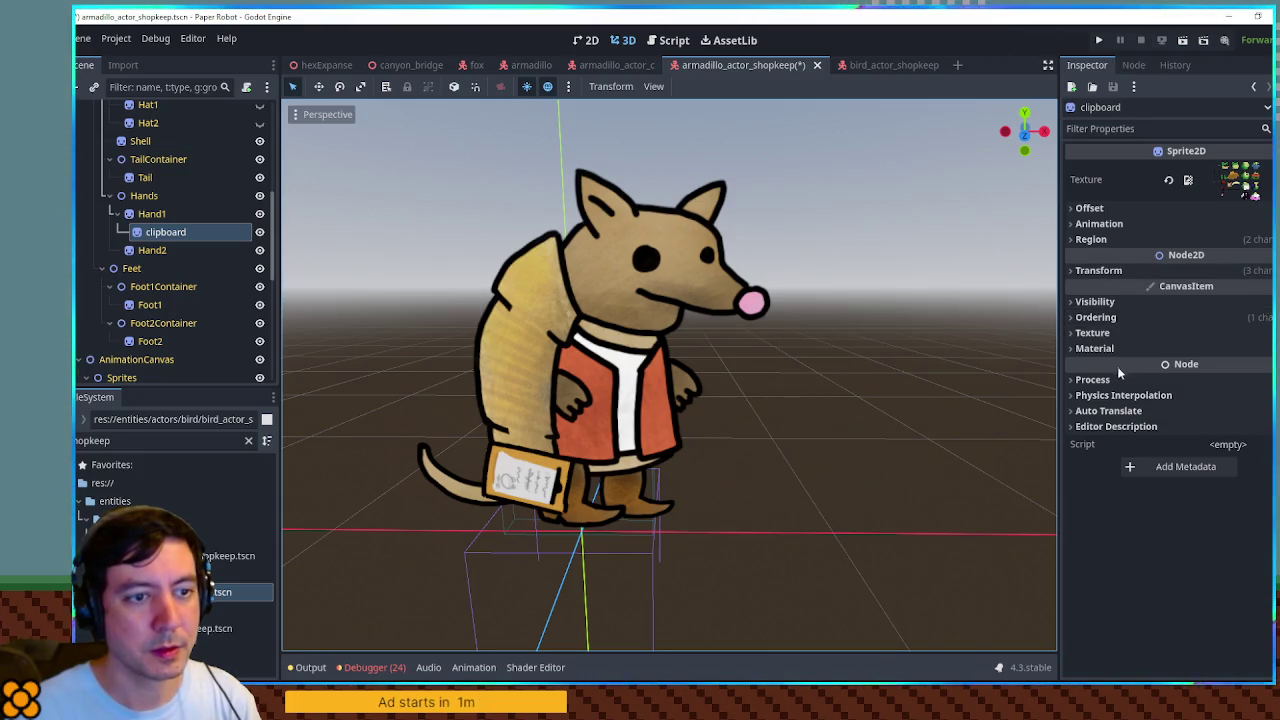
click(1115, 239)
Position the clipboard over the vest, rotated about 12 degrees.
click(1115, 239)
click(1110, 270)
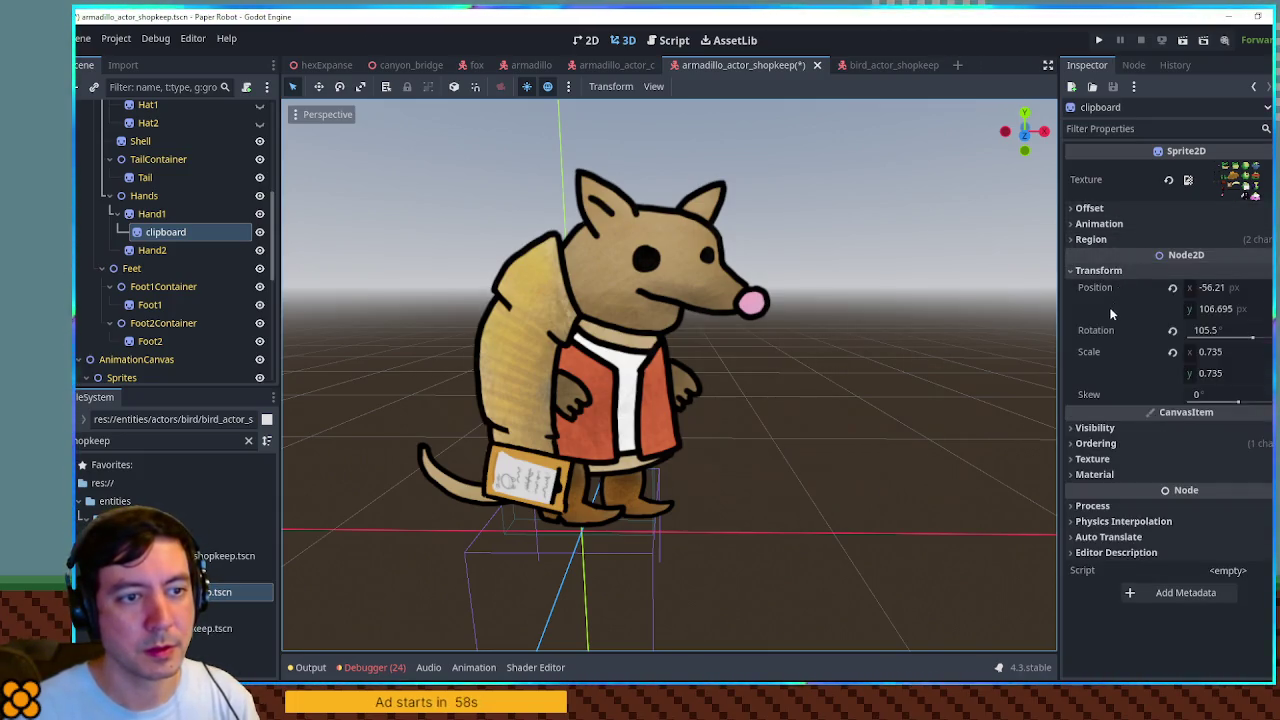
drag(1205, 288, 1240, 288)
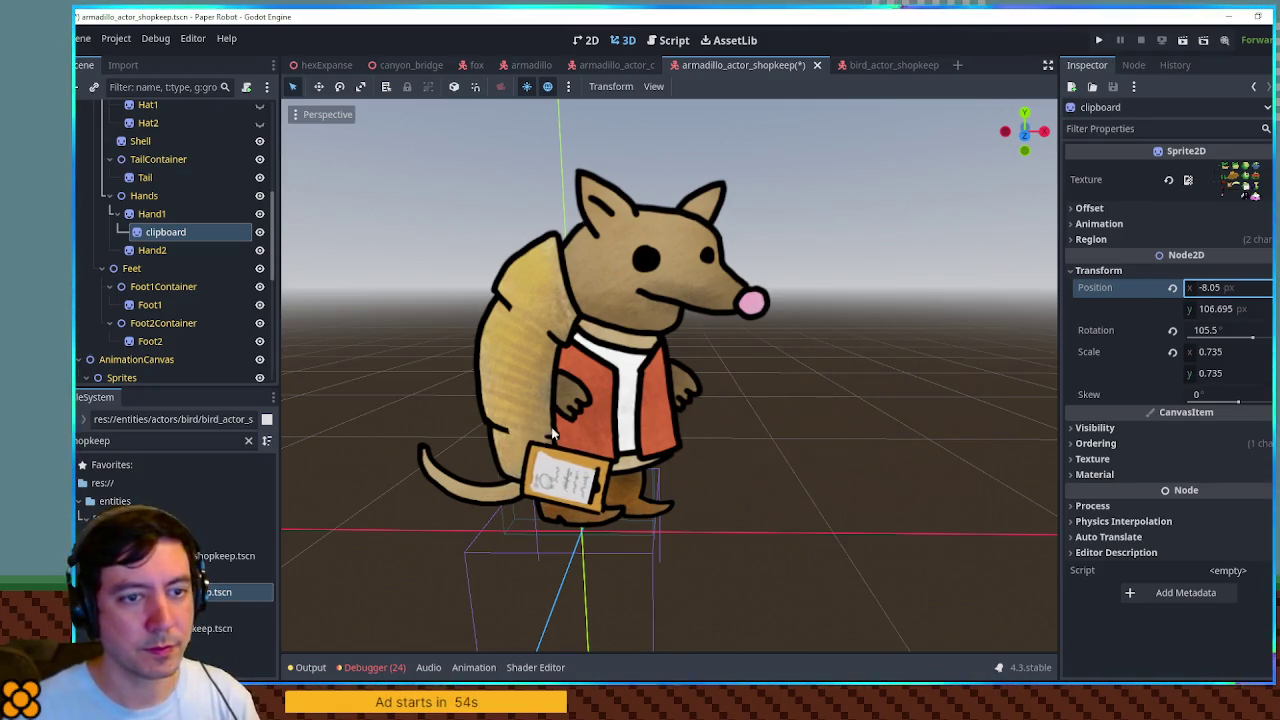
drag(1253, 340, 1241, 347)
drag(1200, 309, 1110, 309)
drag(1210, 287, 1250, 287)
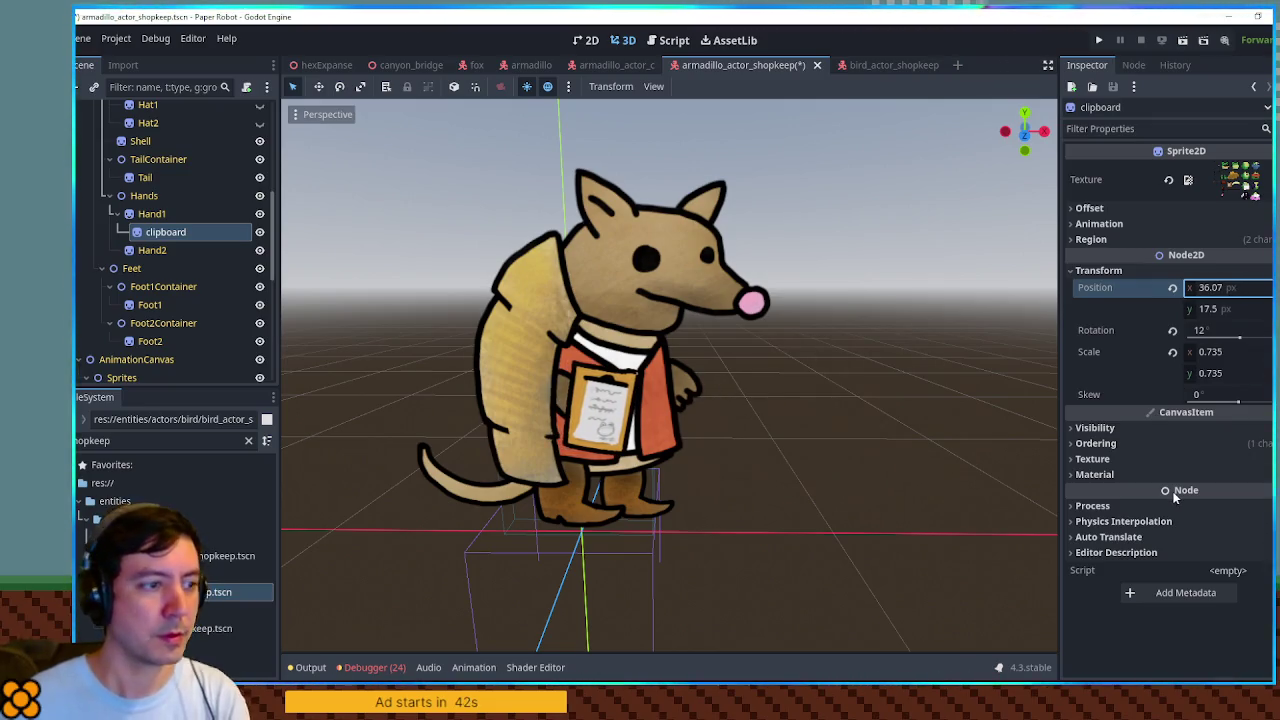
Move the clipboard directly under Hands above Hand1 and set its Z Index to 0.
drag(167, 236, 157, 210)
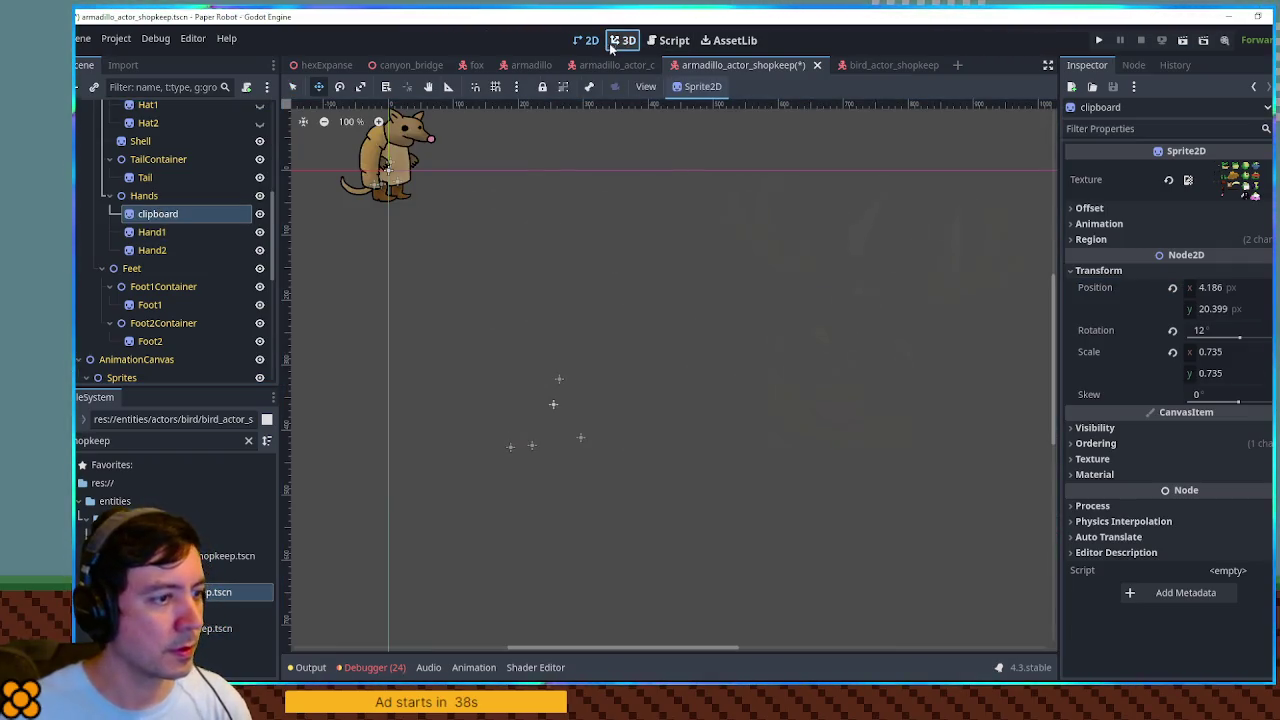
click(612, 45)
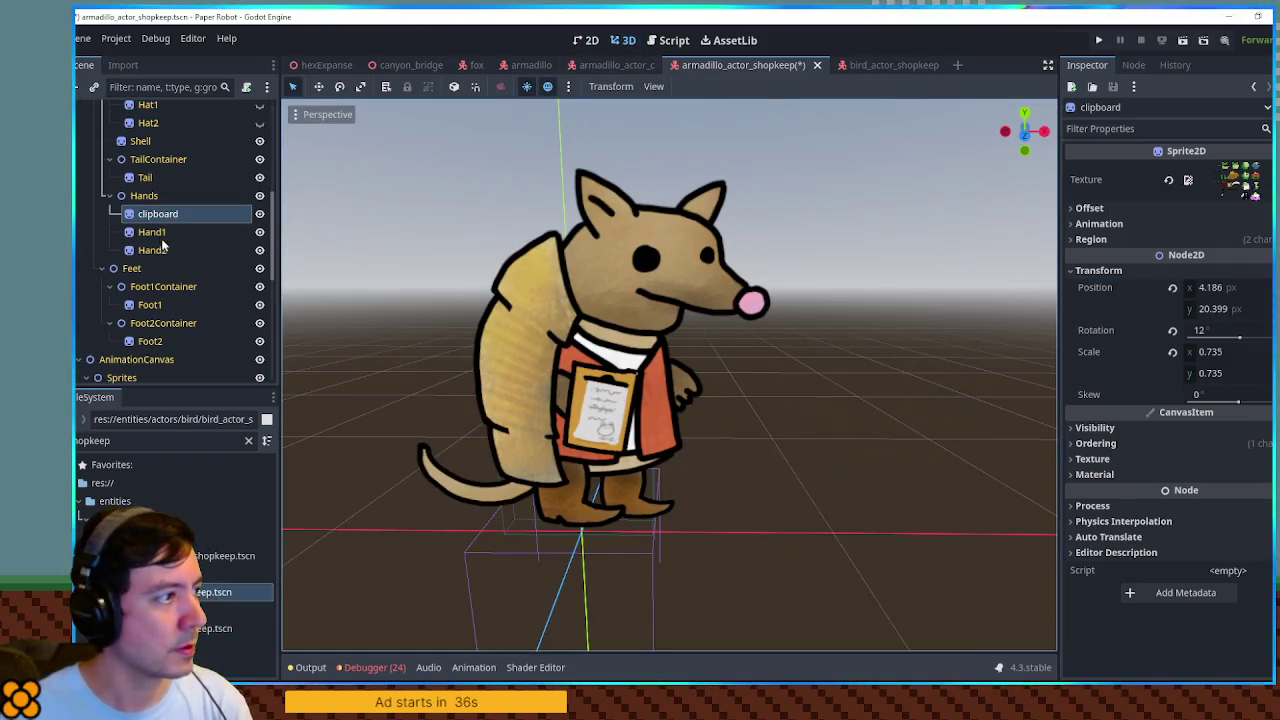
click(1096, 443)
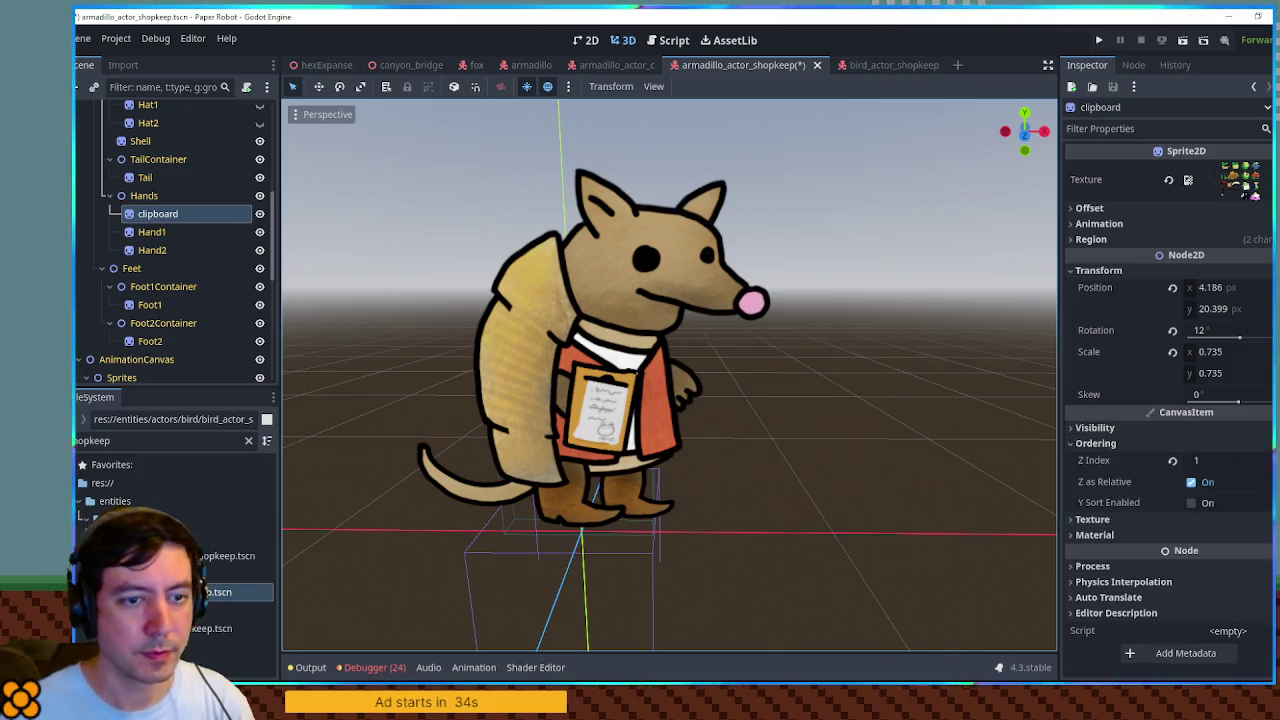
click(1228, 460)
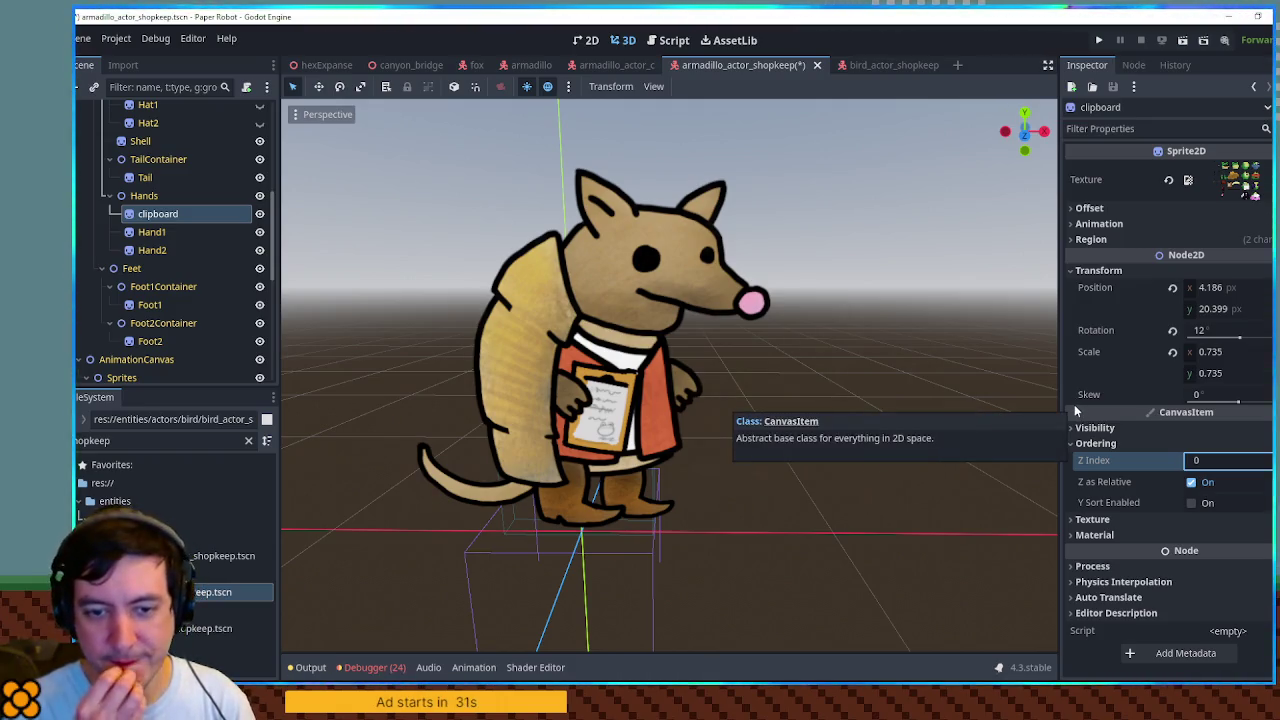
click(816, 298)
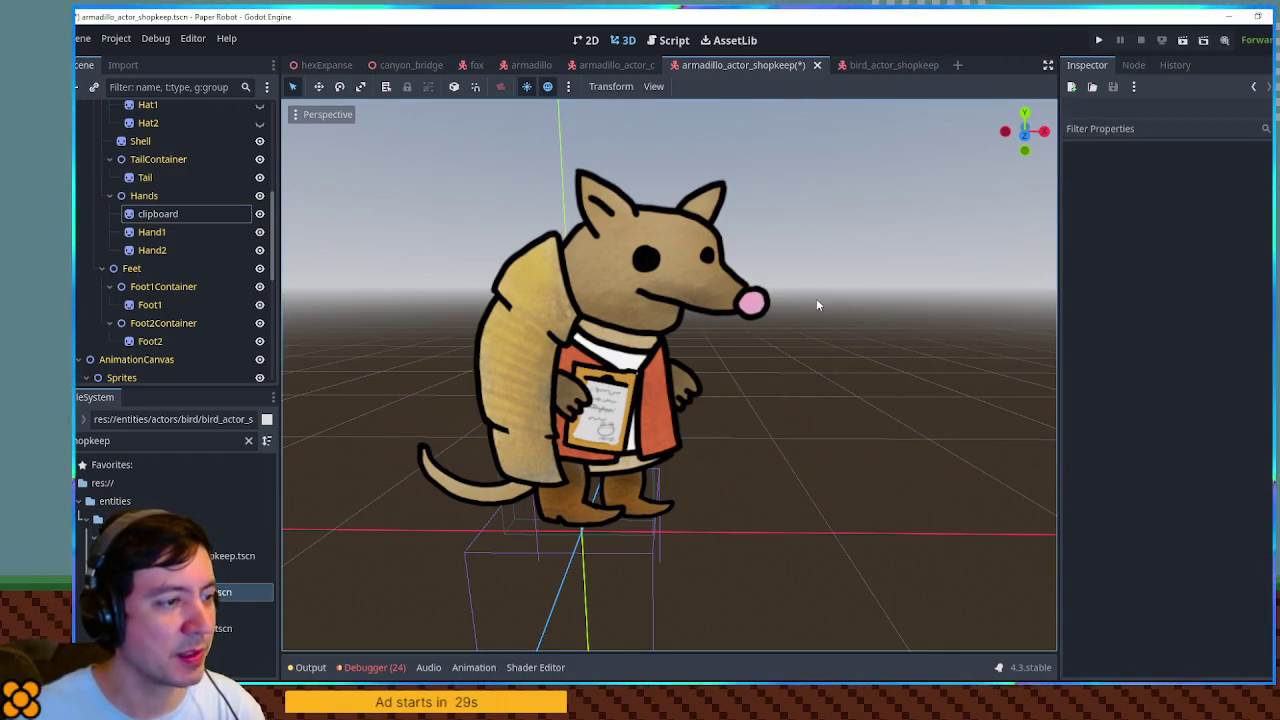
Check the red-vested armadillo with its clipboard in the viewport, save the scene, and close it.
scroll(580, 482, up, 8)
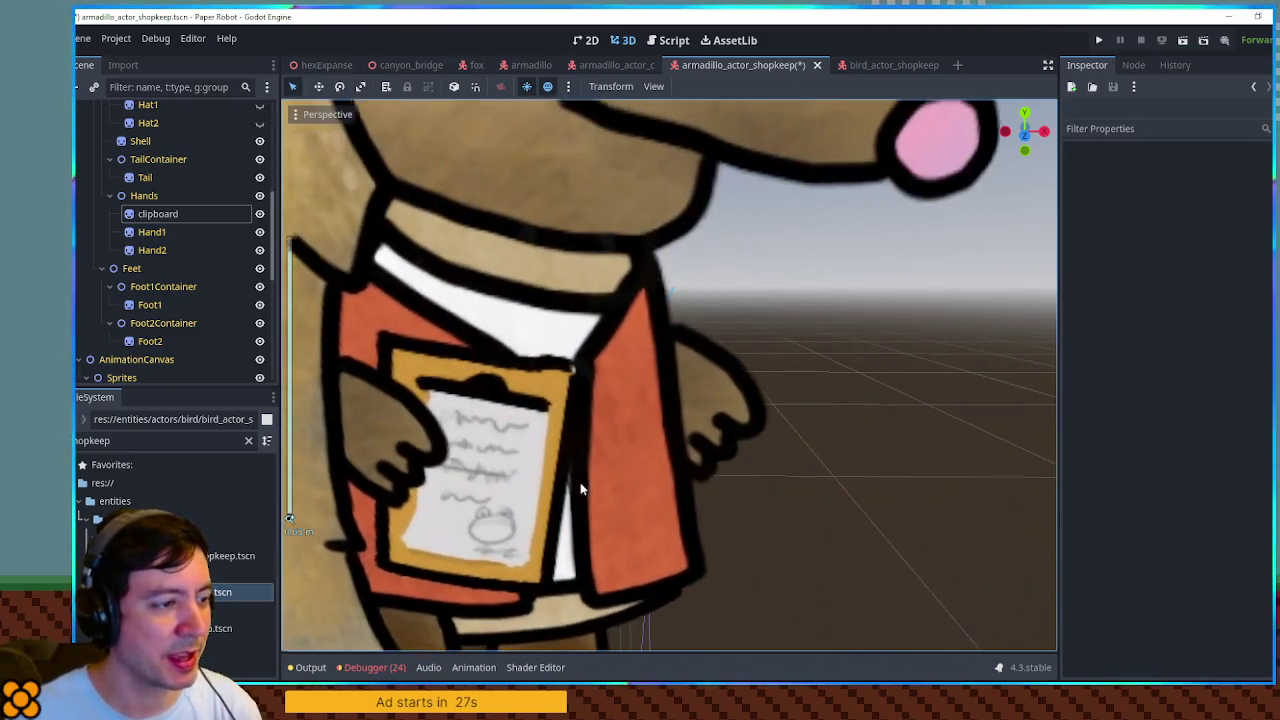
scroll(699, 449, down, 6)
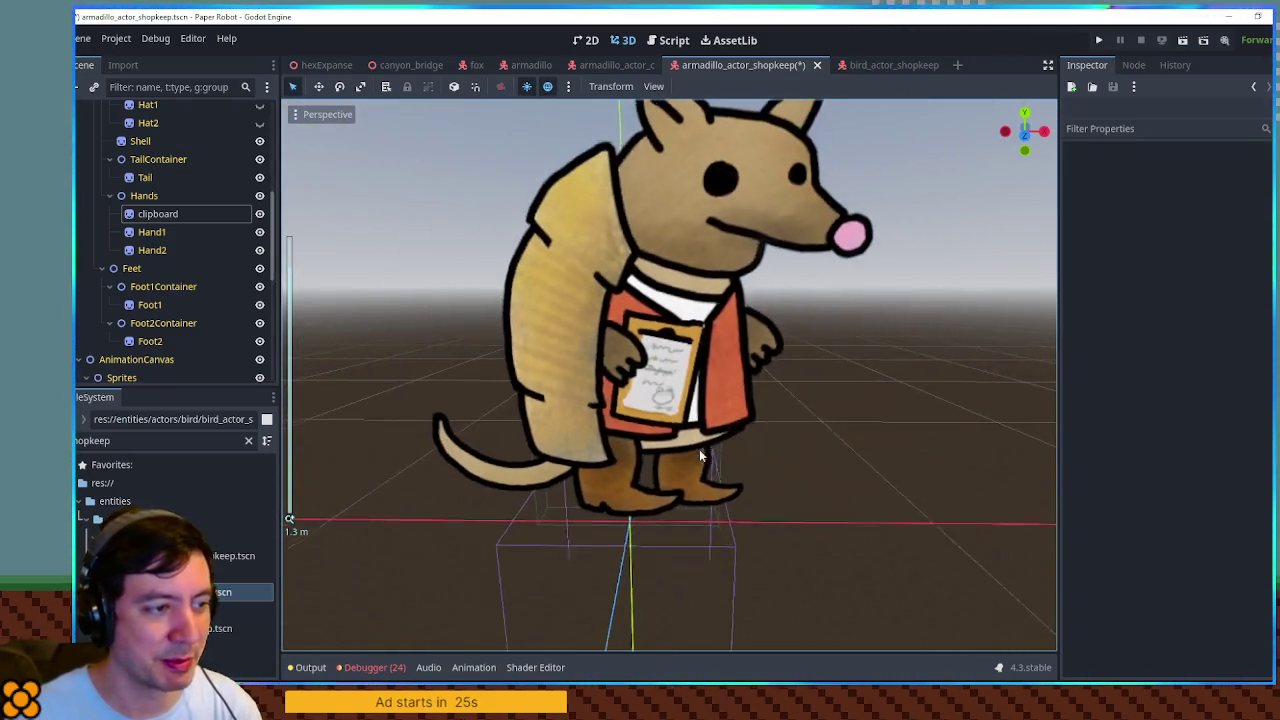
scroll(806, 409, down, 3)
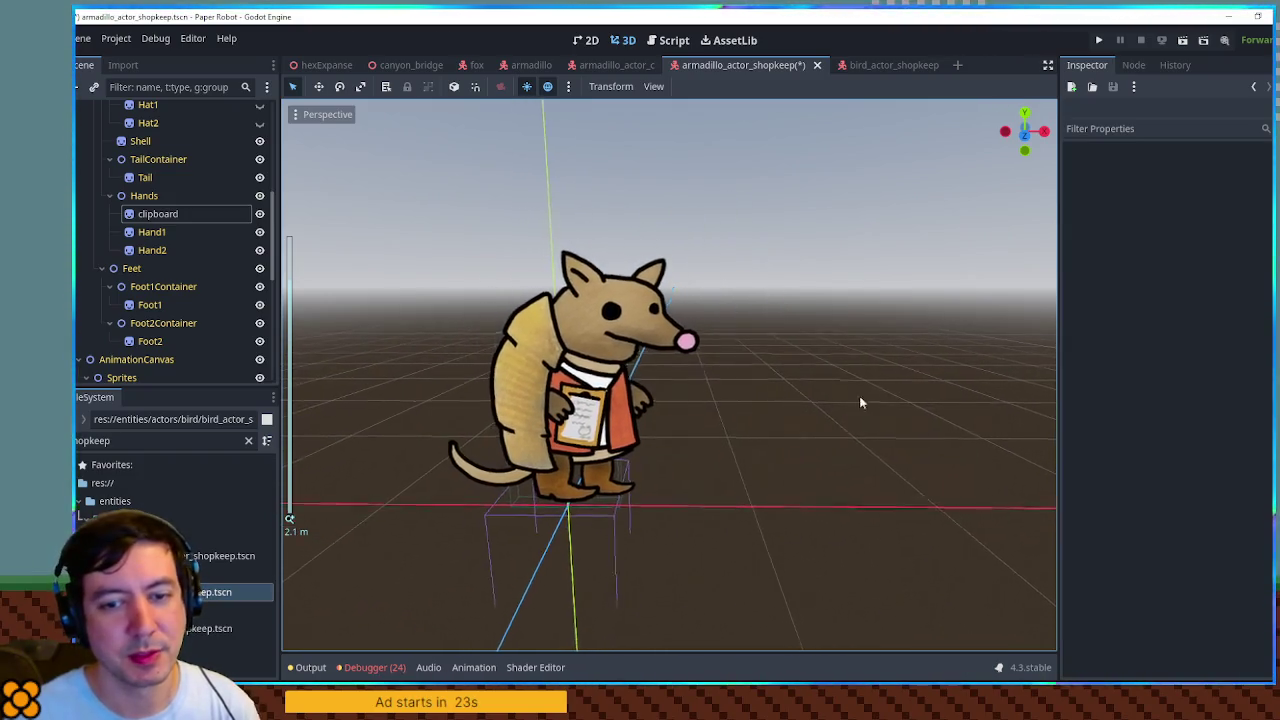
scroll(901, 395, up, 2)
scroll(880, 400, down, 2)
scroll(859, 386, down, 2)
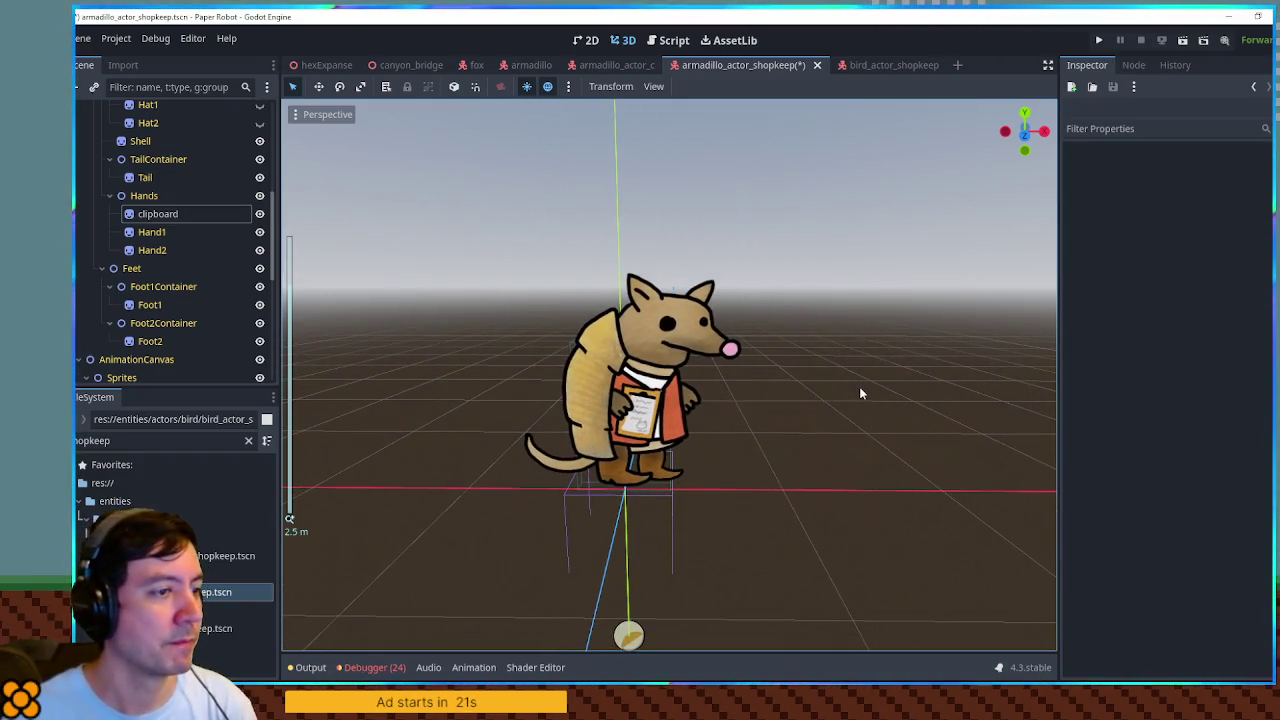
drag(893, 376, 862, 378)
key(ctrl+s)
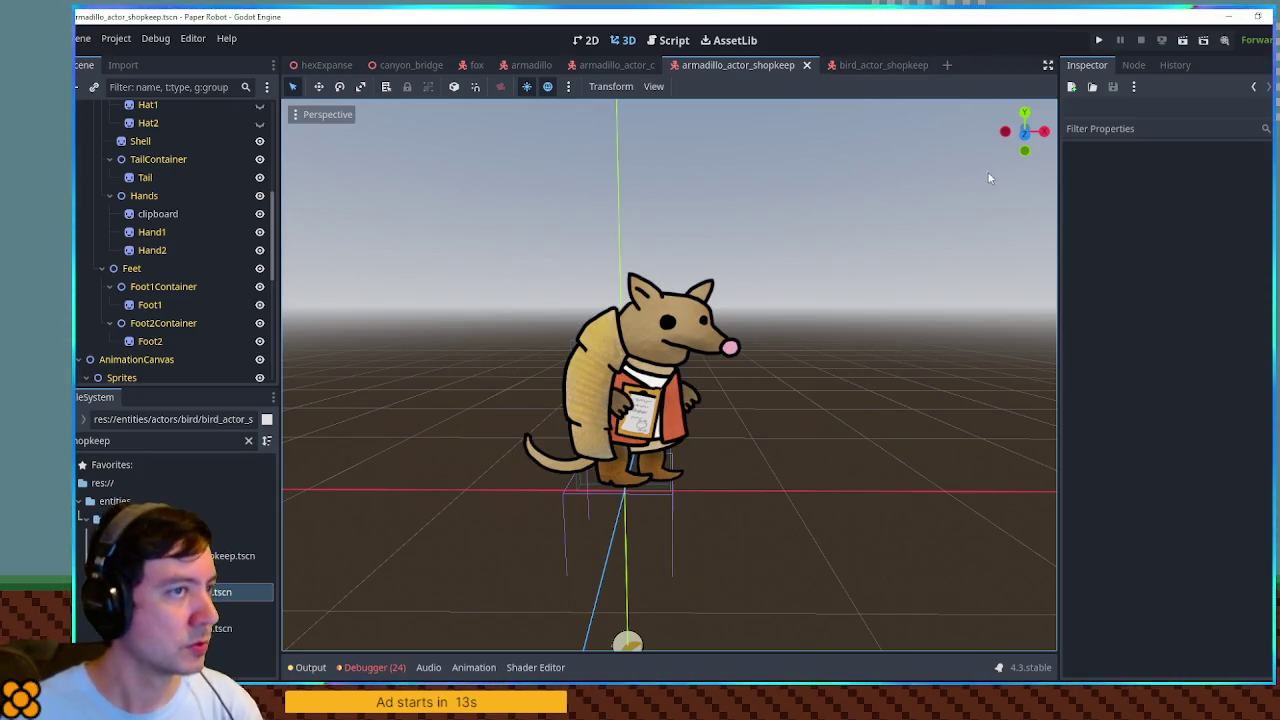
middle_click(762, 66)
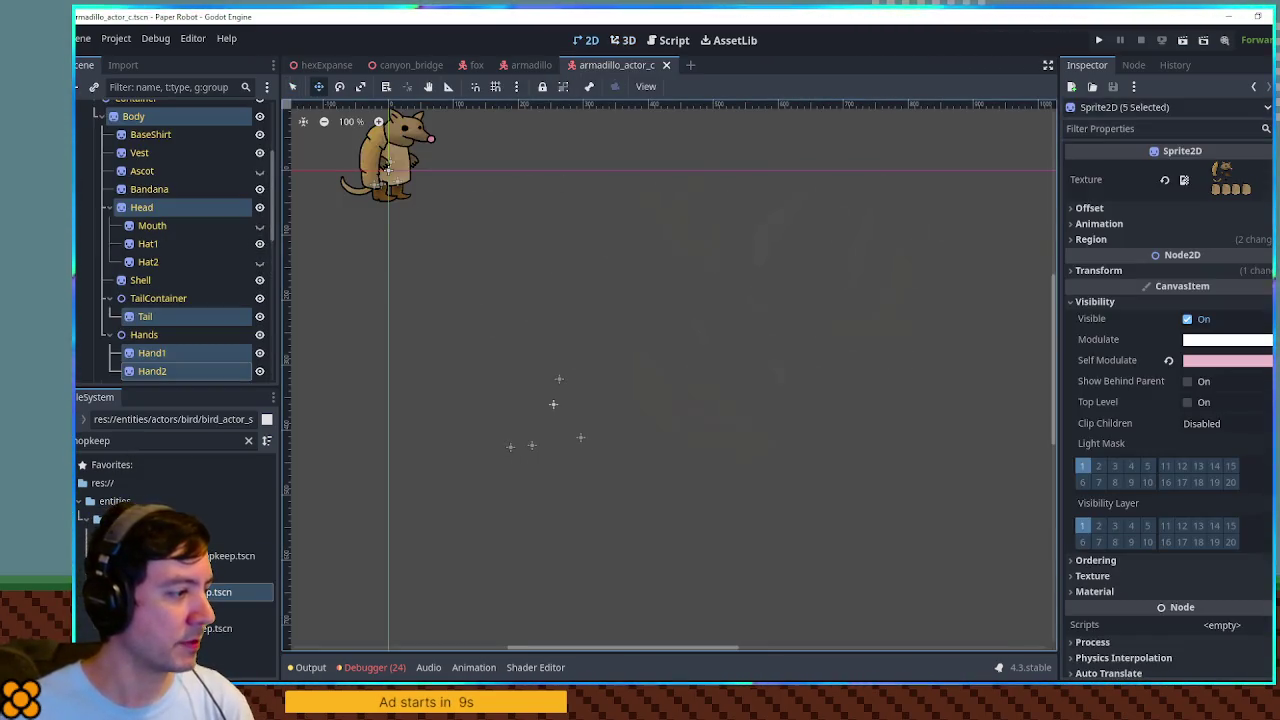
Duplicate armadillo_actor_a.tscn as armadillo_actor_glasses.tscn, then open bird_actor_glasses.tscn for reference.
click(248, 440)
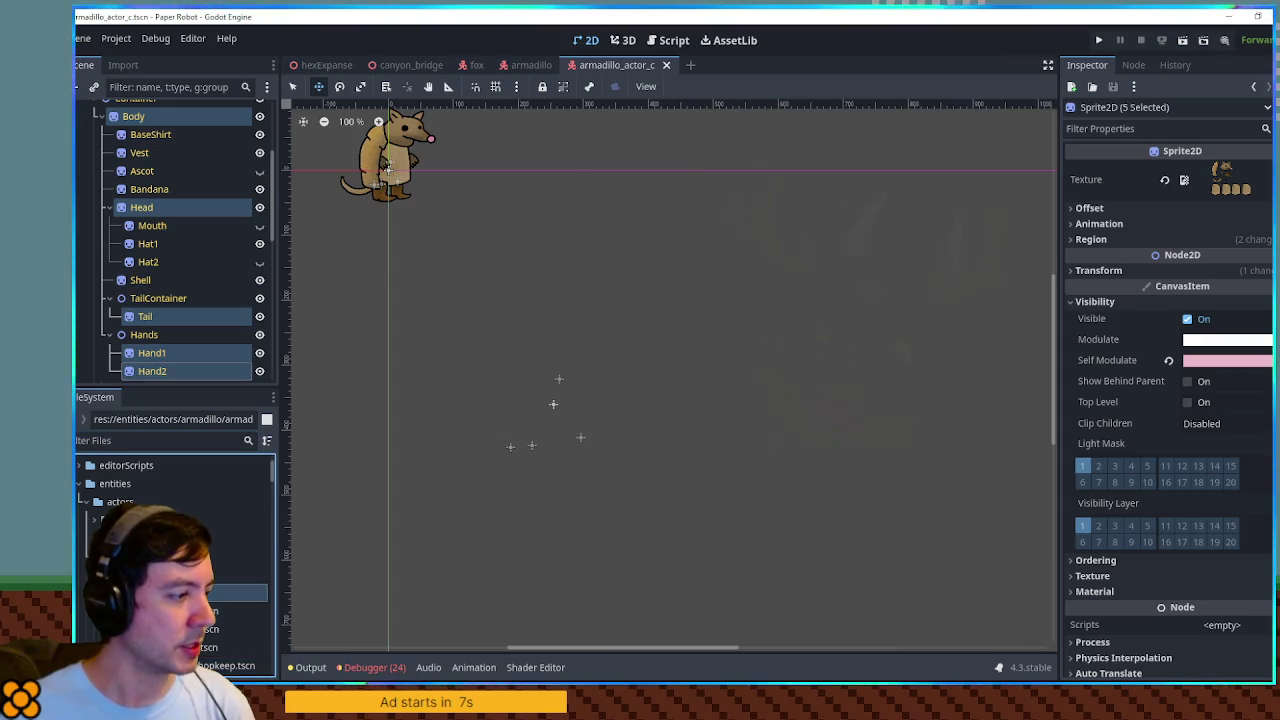
click(230, 610)
right_click(164, 610)
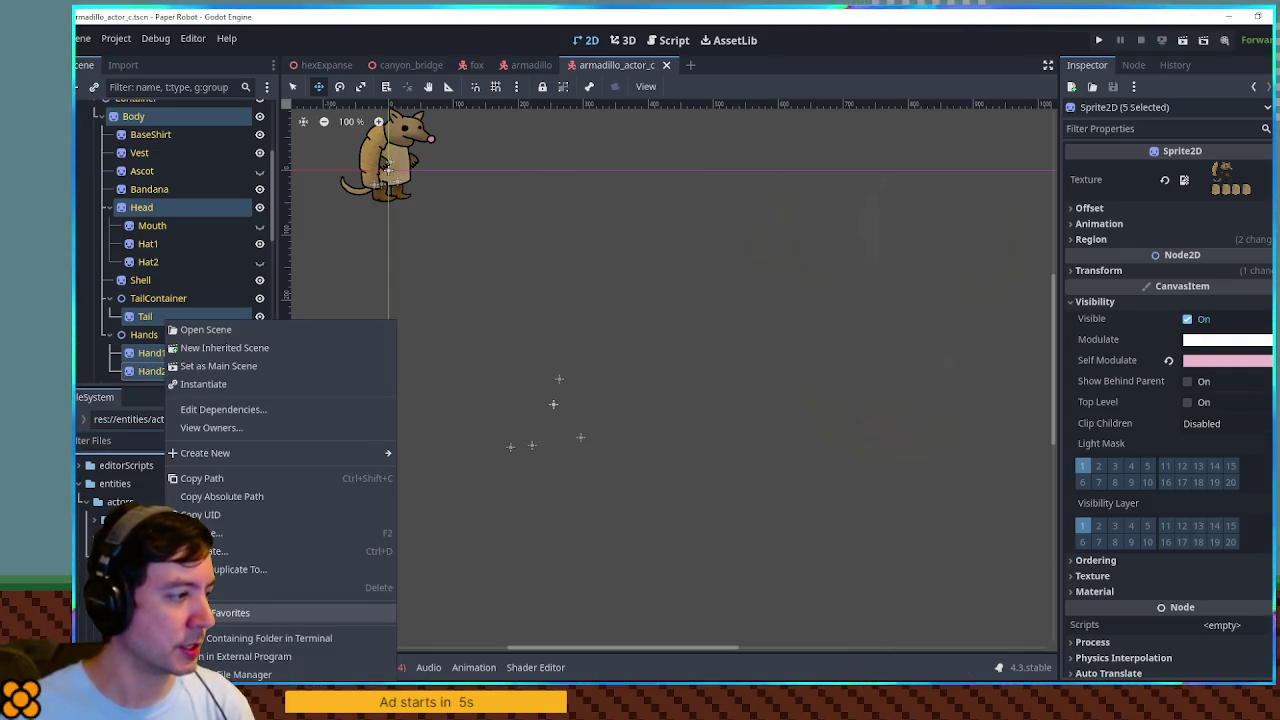
click(230, 551)
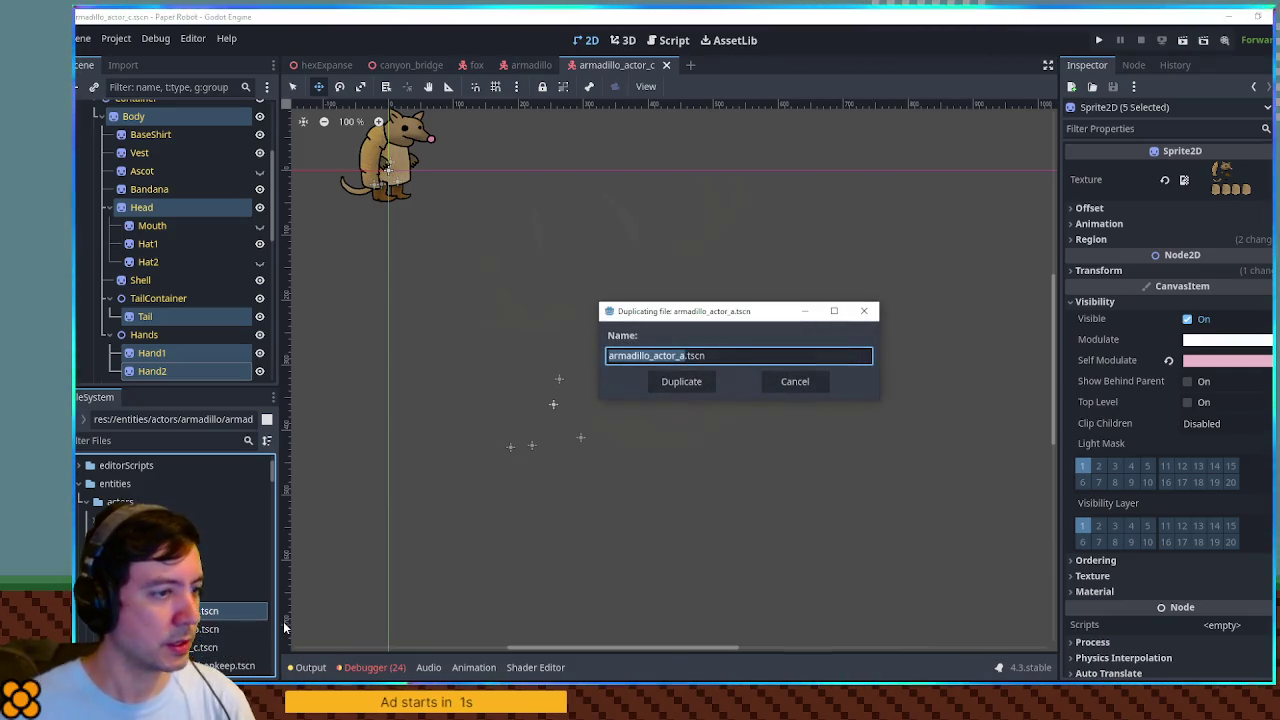
key(Right)
key(BackSpace)
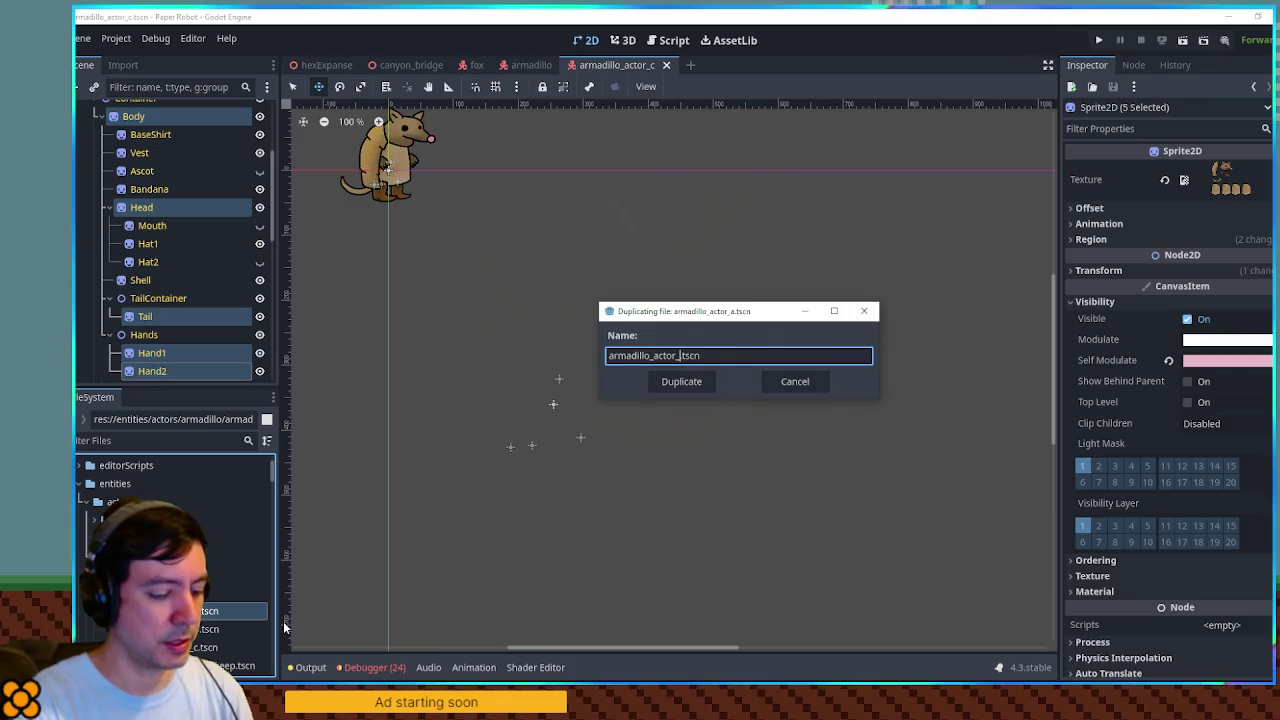
text(glasses)
key(Return)
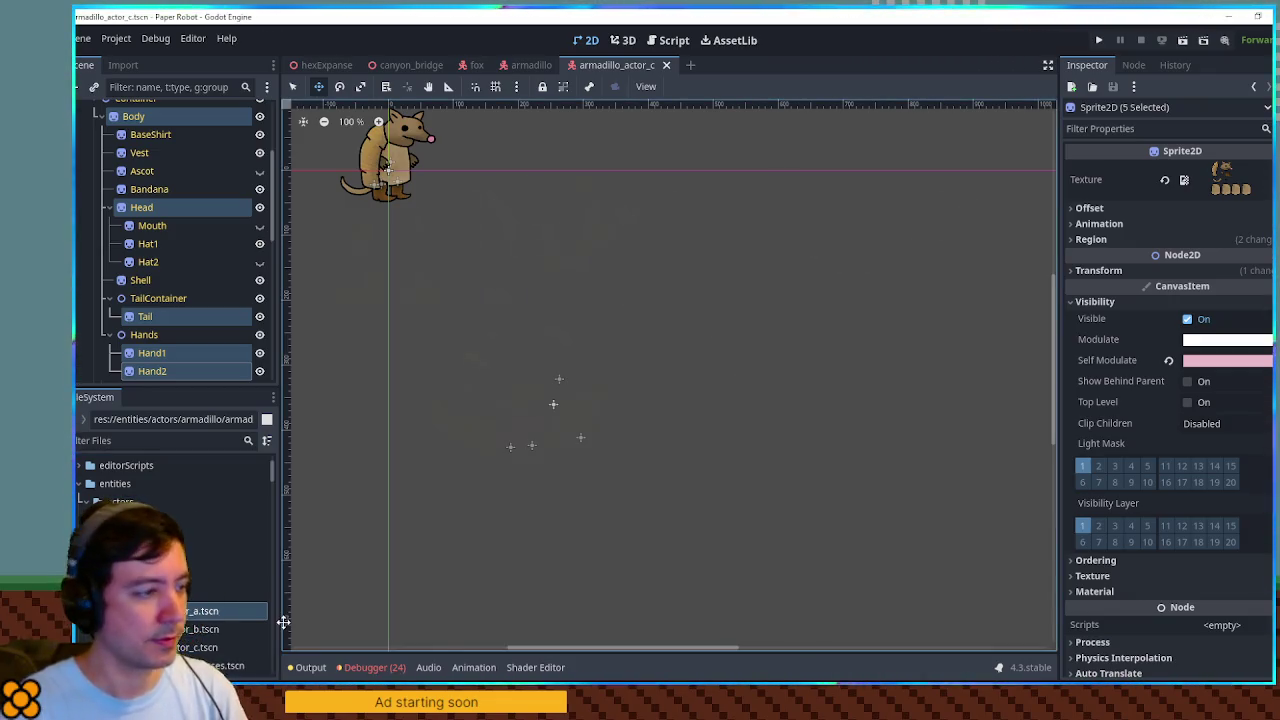
click(82, 440)
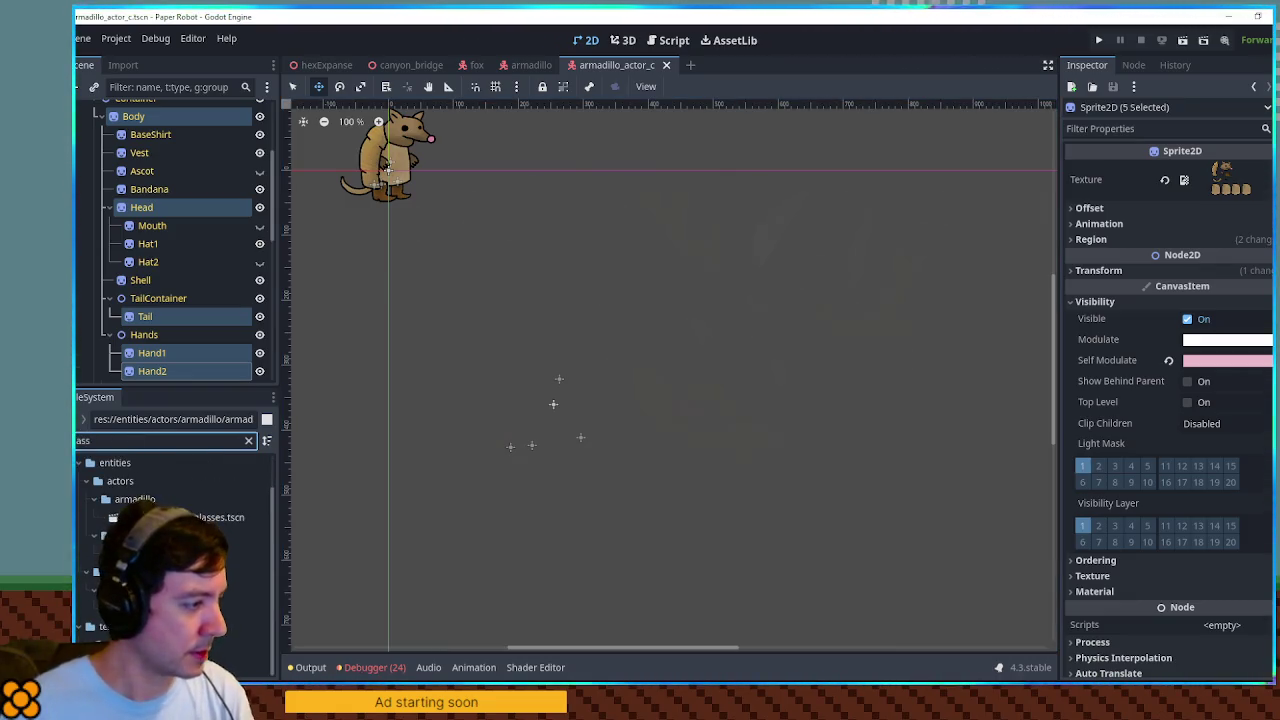
double_click(200, 553)
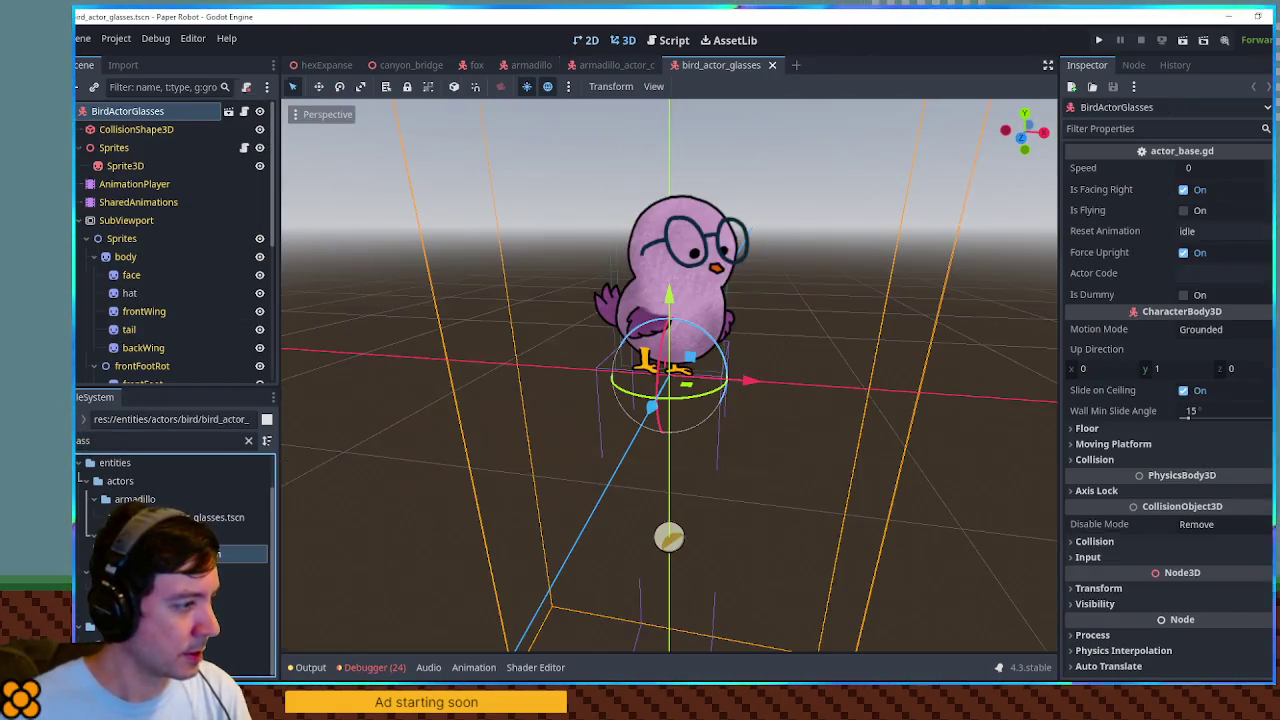
Take the bird's 'hat' glasses sprite, close the bird scene, and rename the armadillo root ArmadilloActor-Glasses.
click(130, 293)
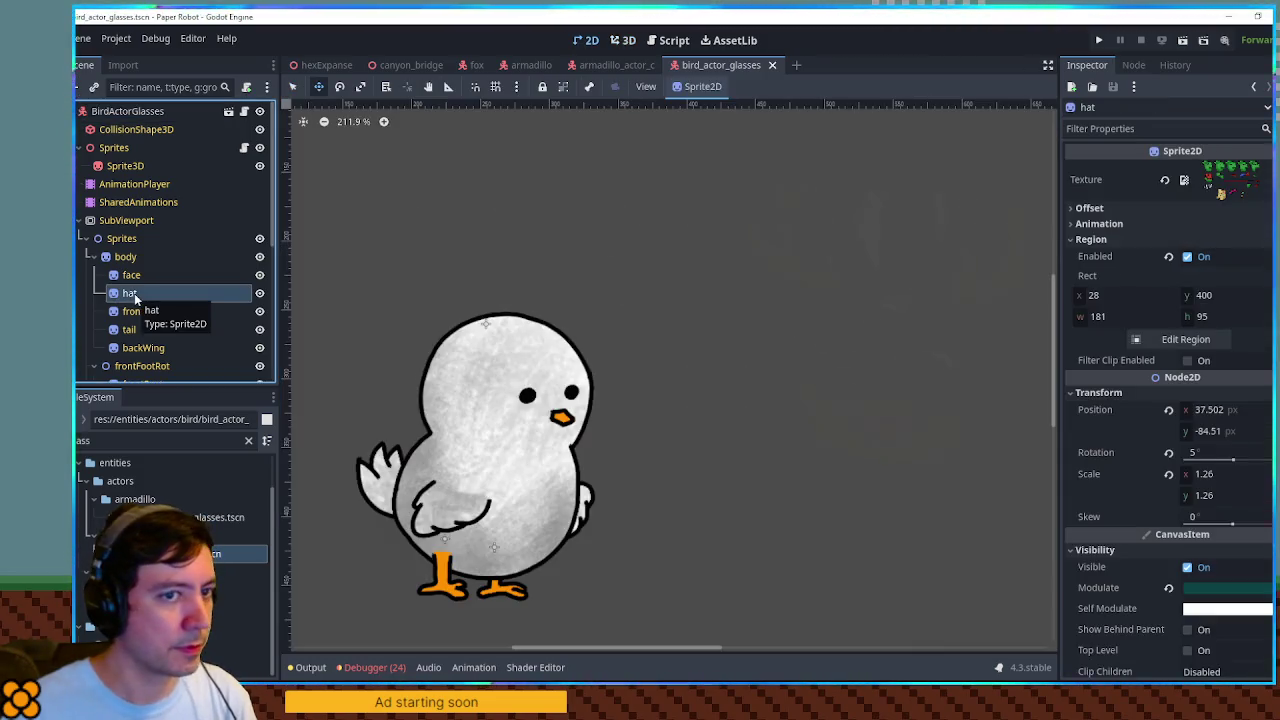
middle_click(722, 66)
double_click(171, 112)
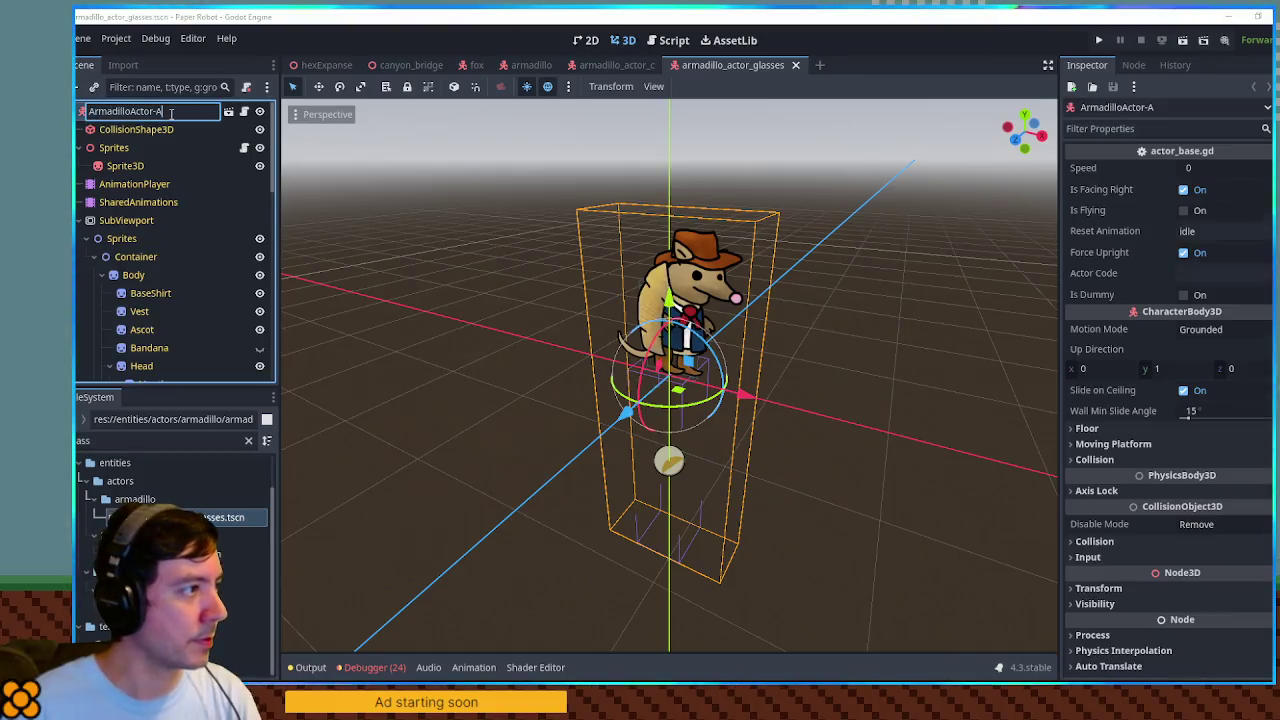
text(sse)
key(Return)
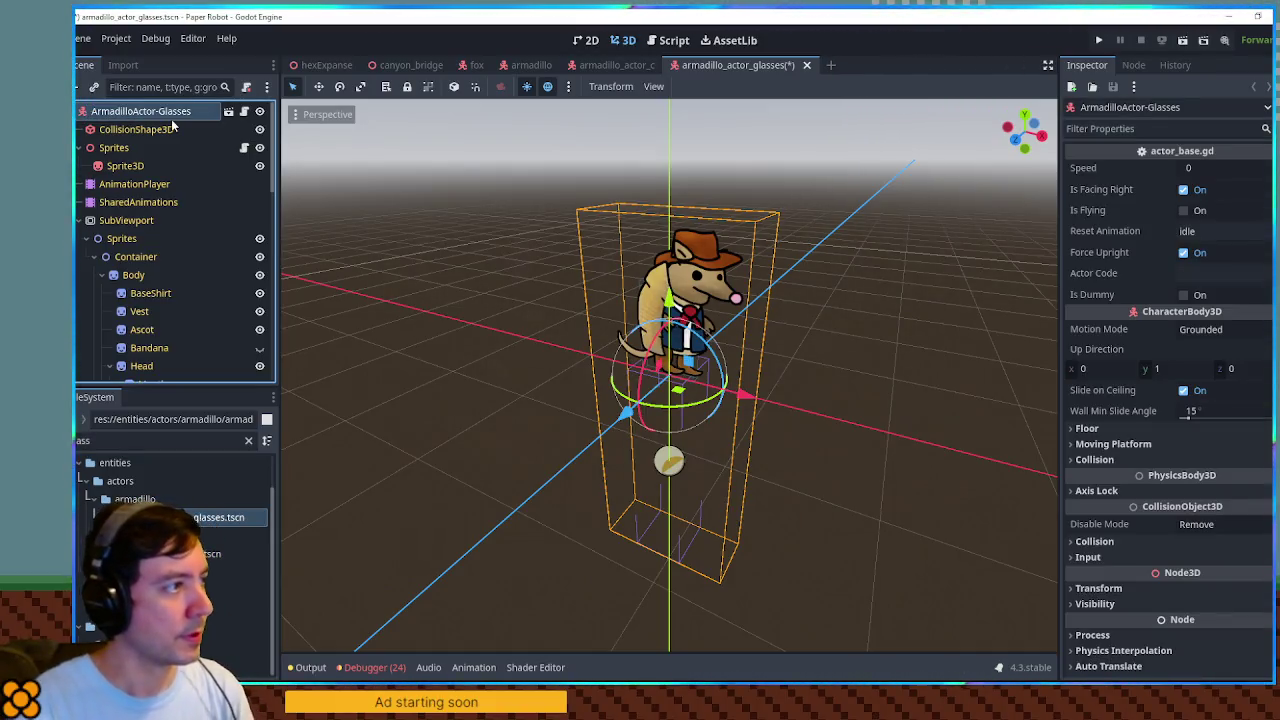
Paste the glasses sprite under the armadillo's Head and view it in the 3D viewport.
scroll(108, 368, down, 3)
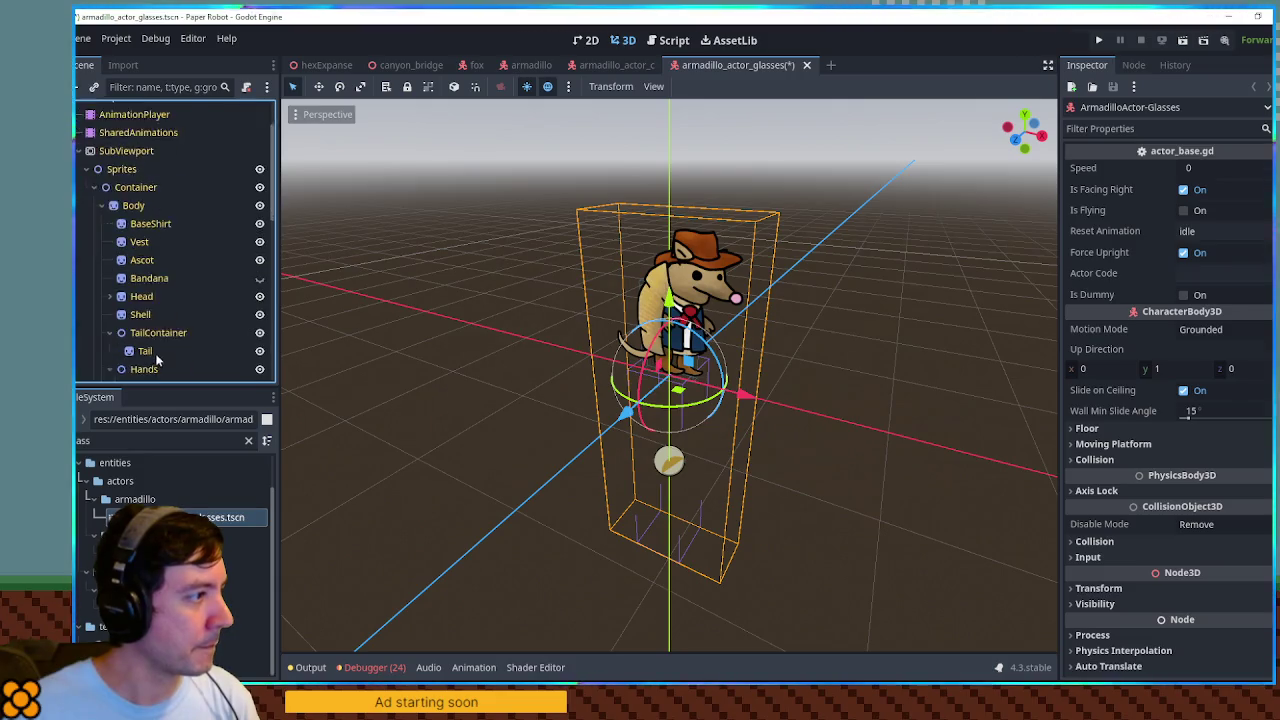
click(135, 262)
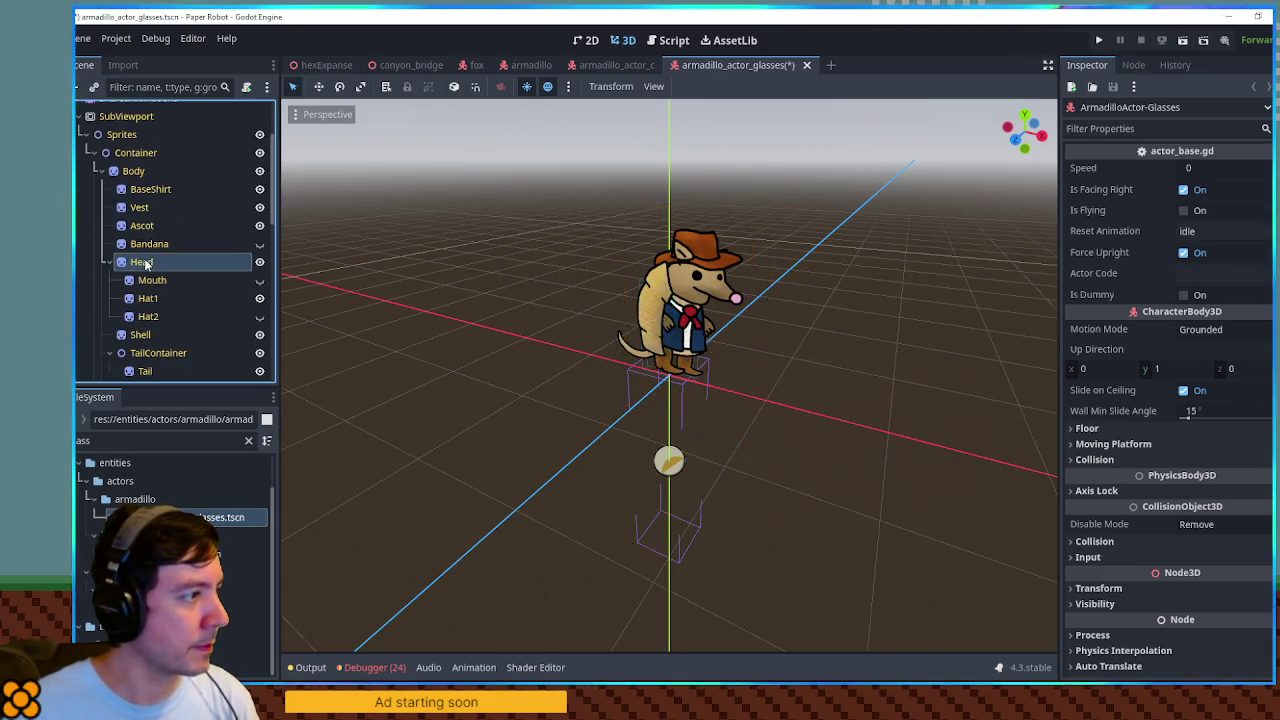
click(517, 189)
click(628, 40)
scroll(730, 308, up, 5)
drag(730, 308, 876, 322)
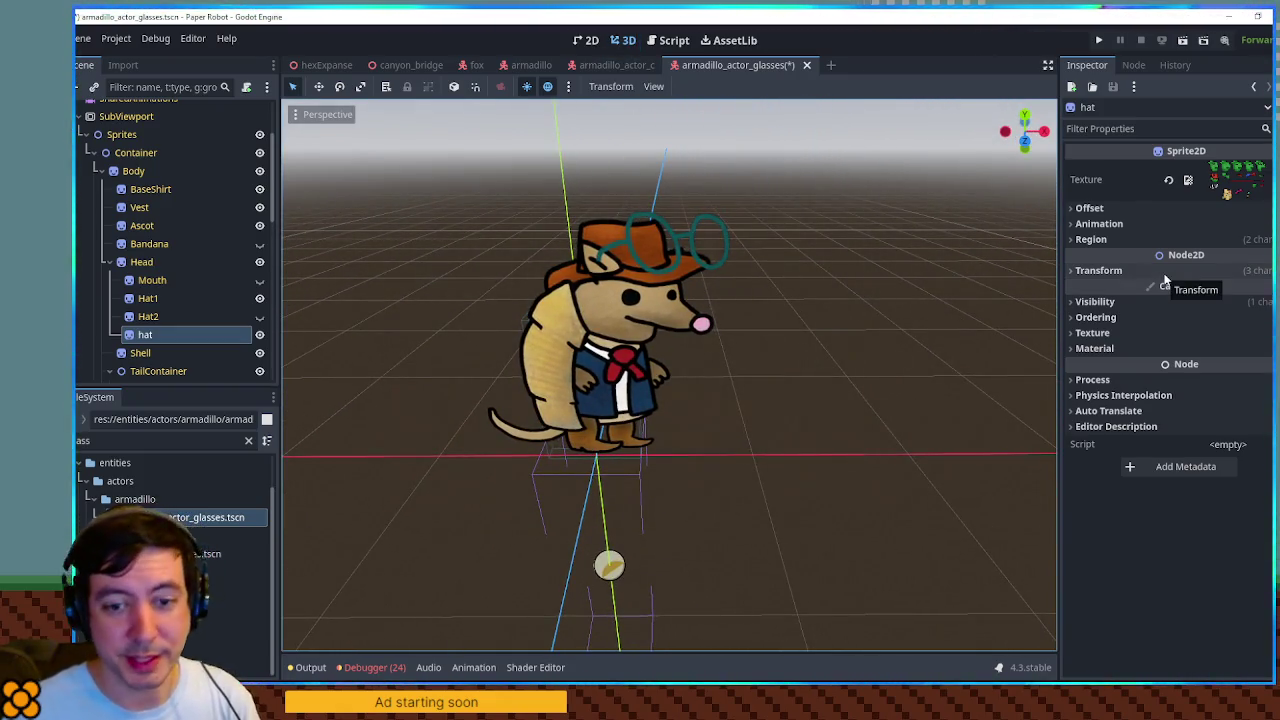
click(1143, 304)
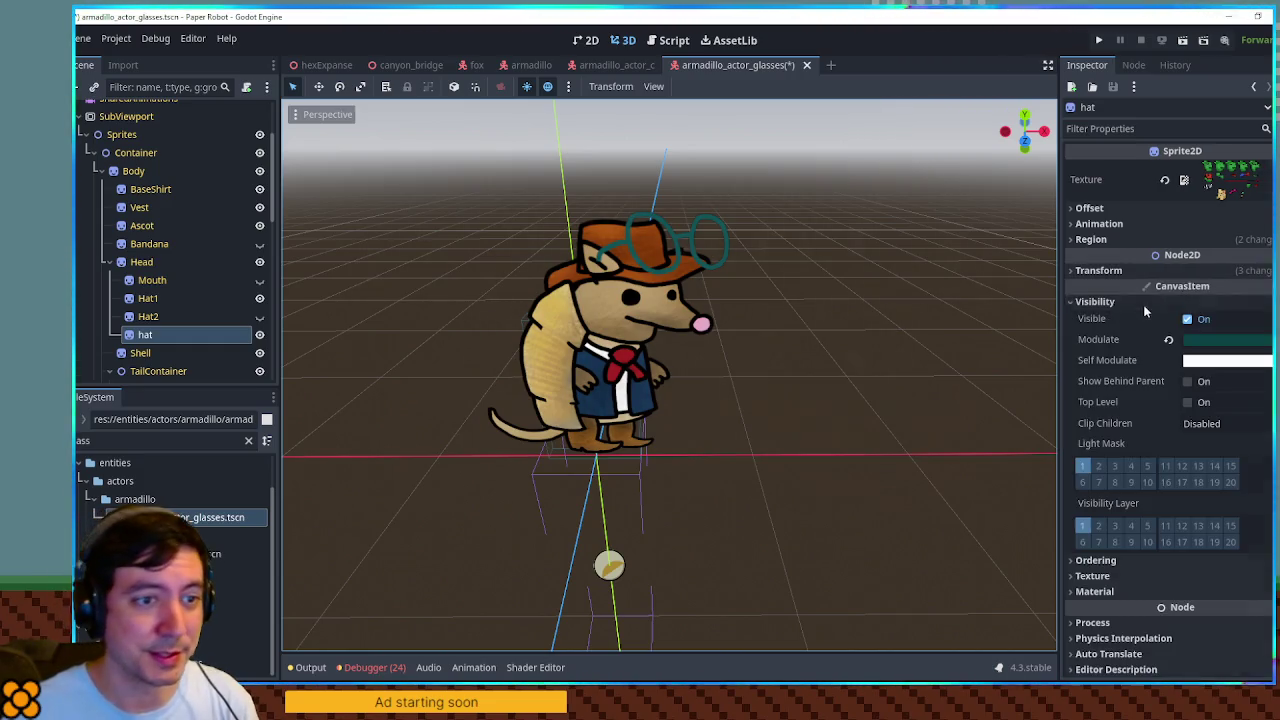
Tint the glasses black (000000), lower them onto the face, and shrink them to 1.005 scale.
click(1220, 338)
text(000000)
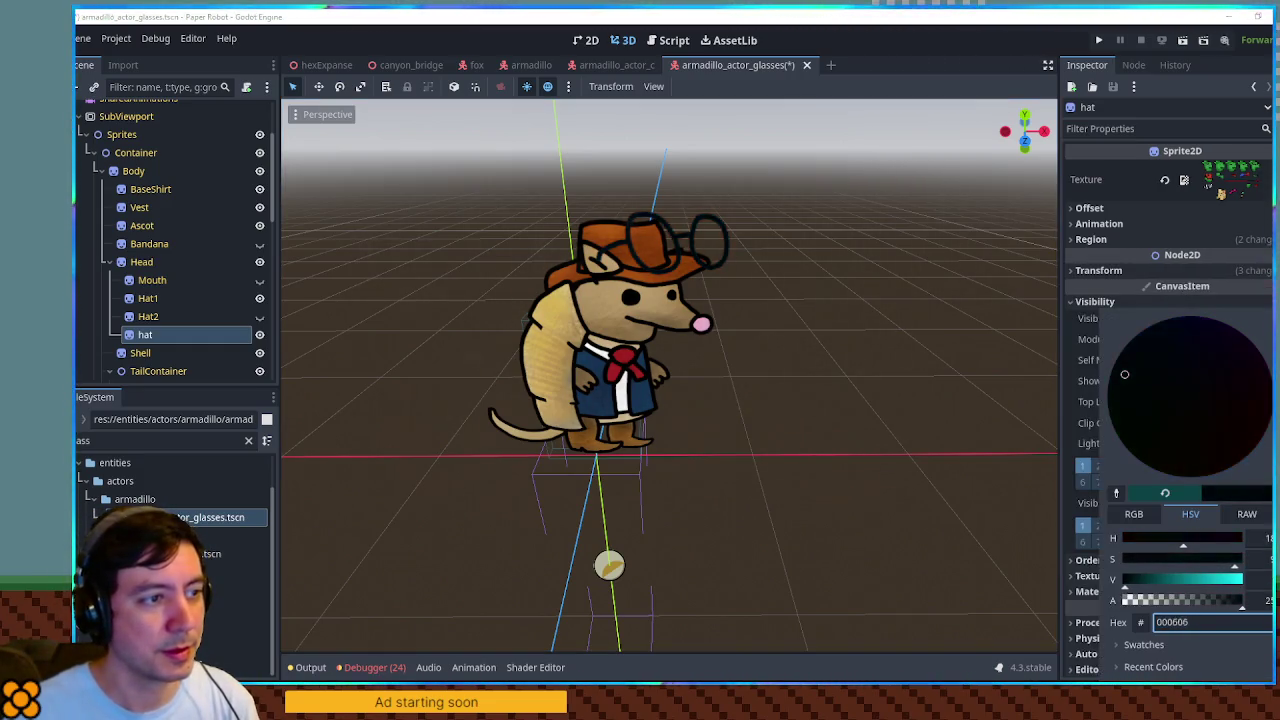
click(1130, 272)
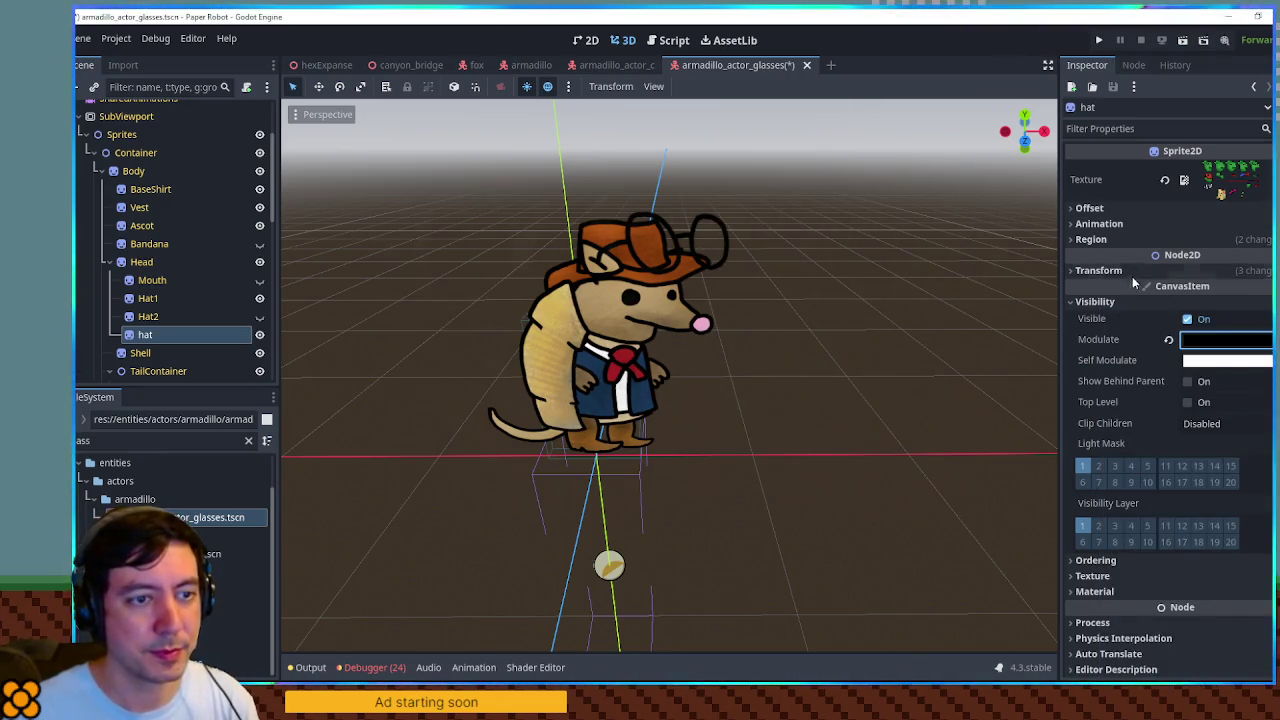
click(1132, 272)
mouse_move(1188, 316)
mouse_down()
mouse_move(1252, 316)
mouse_move(1181, 313)
mouse_move(1172, 288)
mouse_move(1142, 288)
mouse_move(1180, 287)
mouse_up()
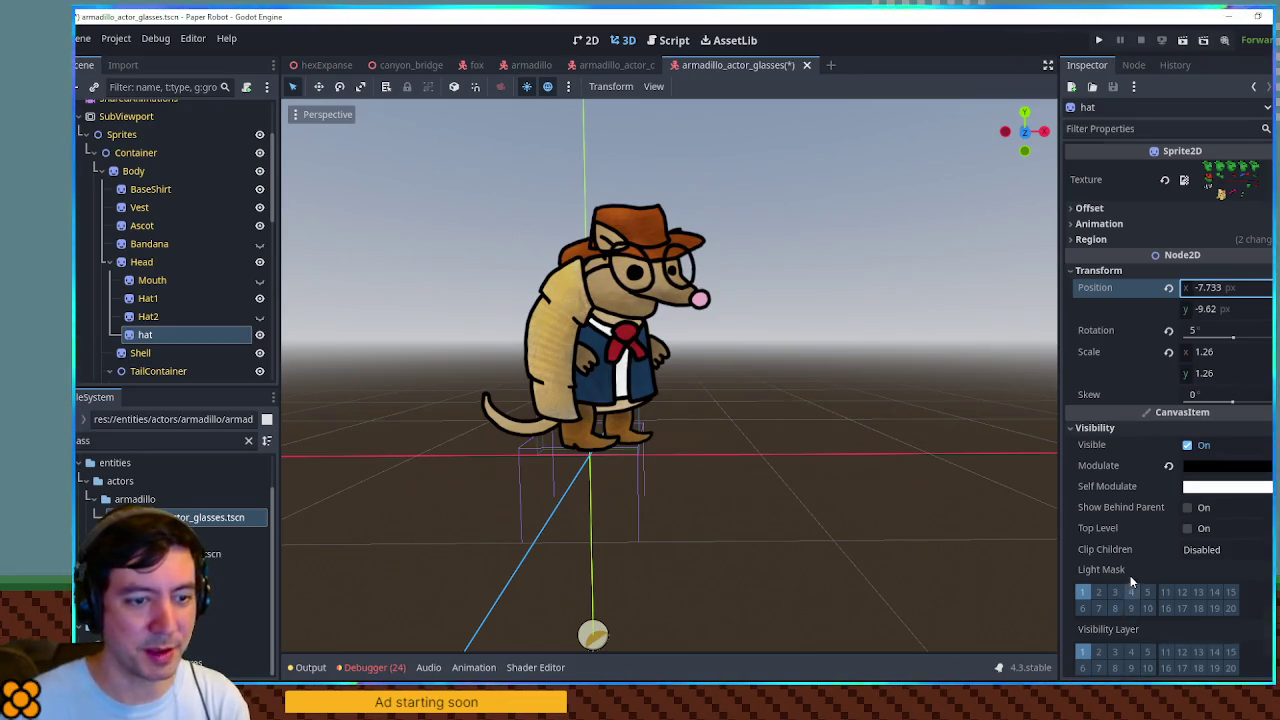
scroll(1130, 575, down, 3)
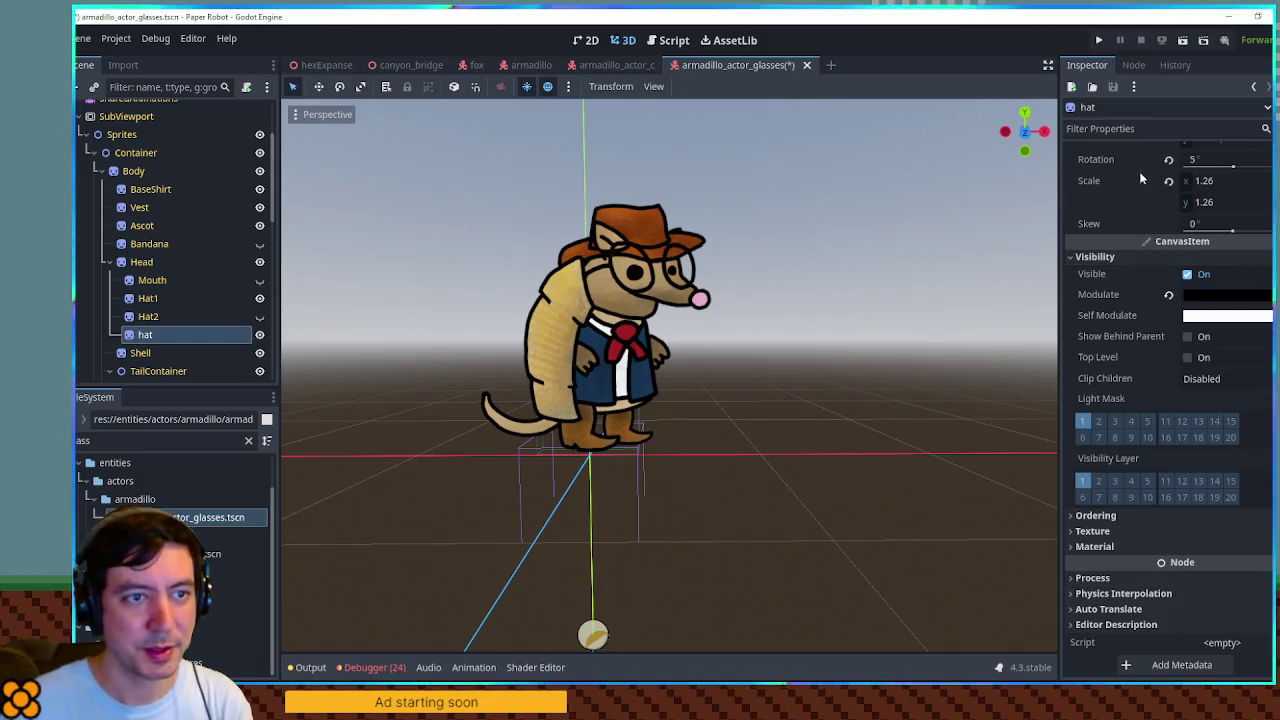
drag(1203, 193, 1160, 193)
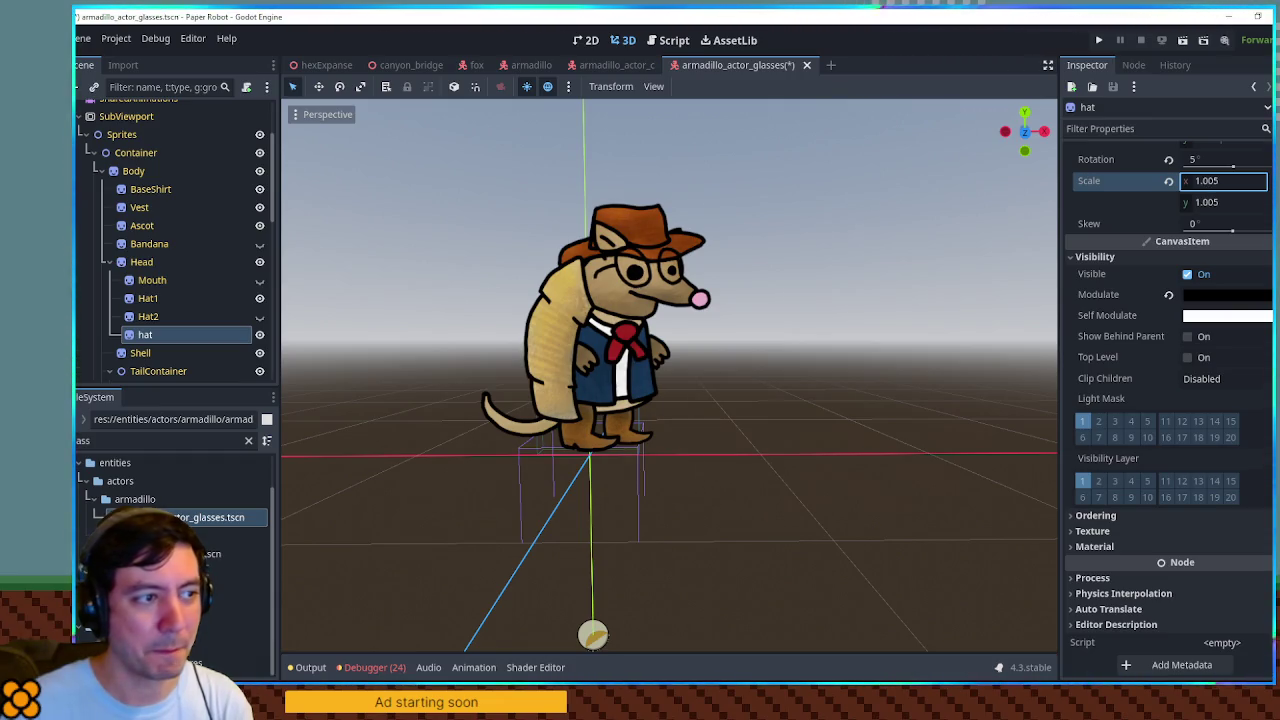
Hide the Hat1 cowboy hat and raise the glasses slightly onto the eyes.
click(259, 298)
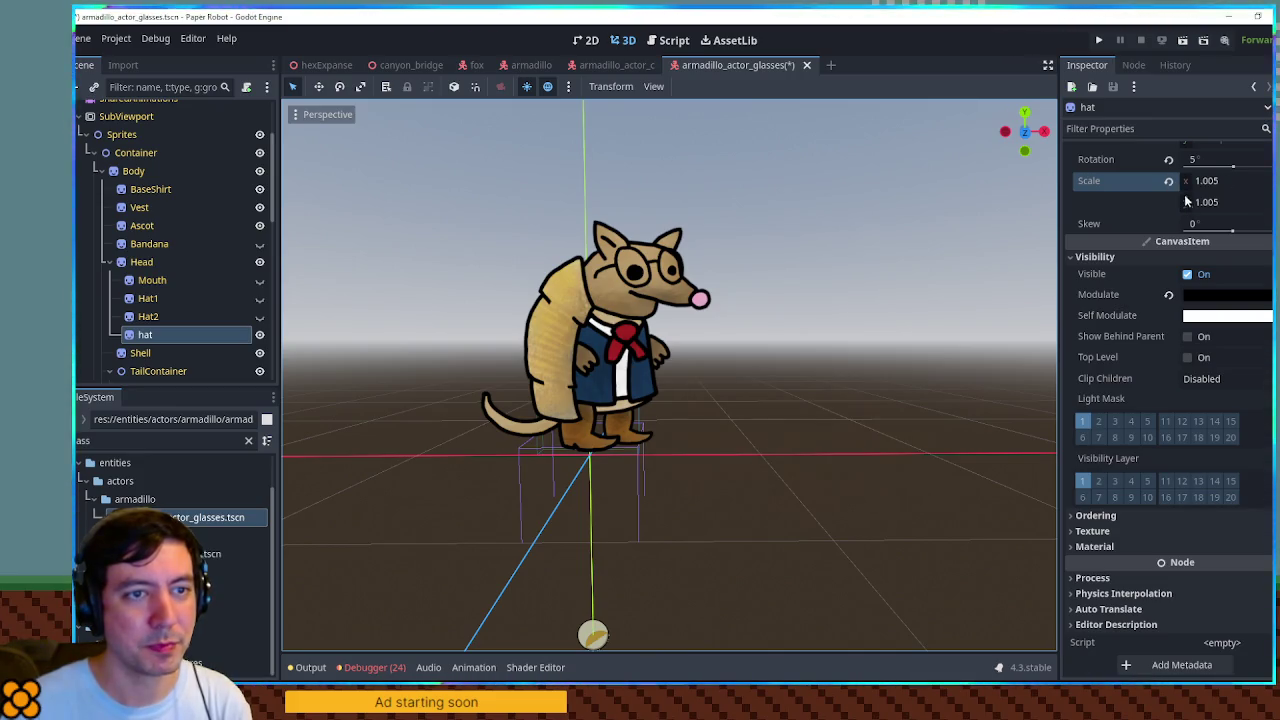
scroll(1190, 180, up, 3)
click(1215, 271)
mouse_move(1215, 271)
mouse_down()
mouse_move(1185, 271)
mouse_move(1200, 250)
mouse_move(1230, 250)
mouse_up()
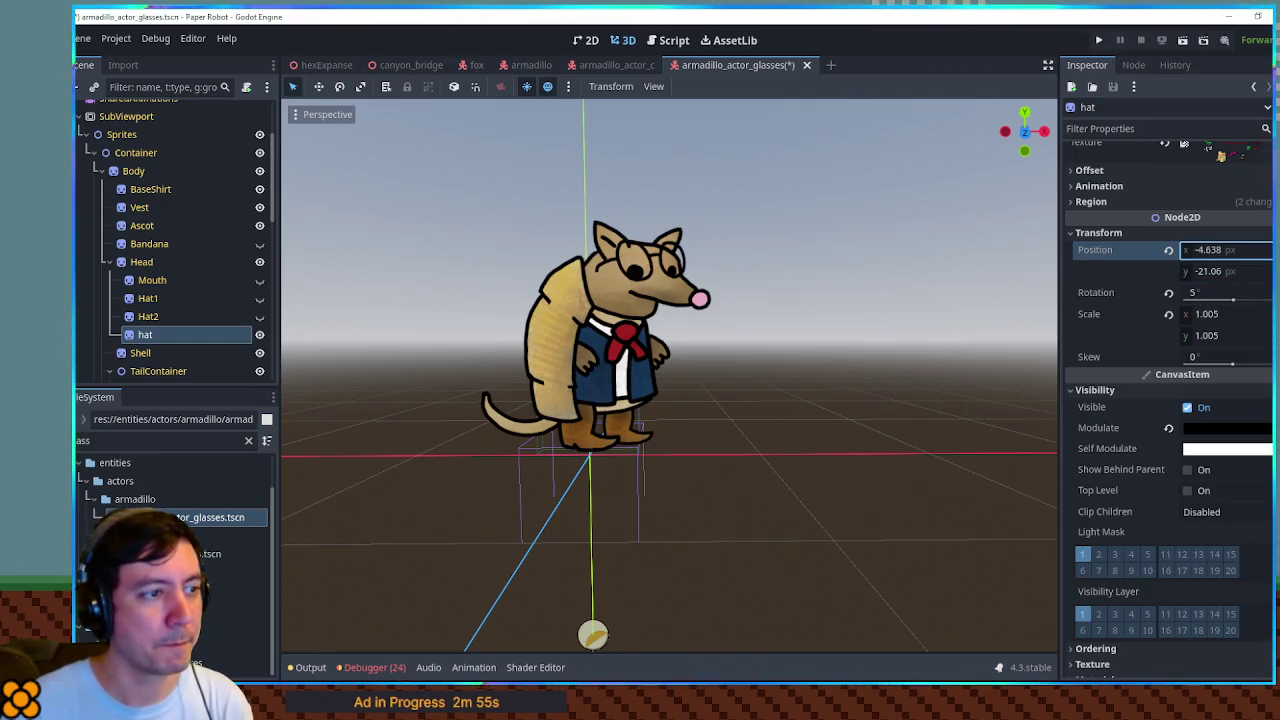
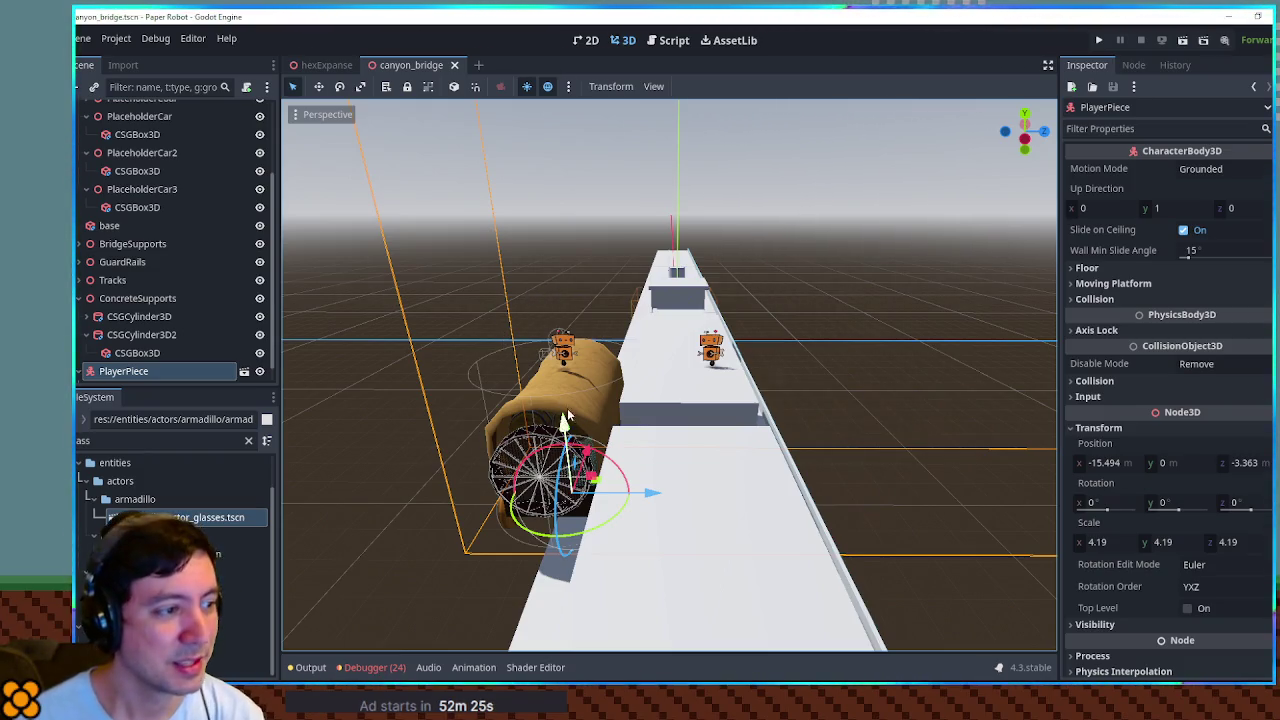
Duplicate PlayerPiece as PlayerPiece2 and drag the copy beside the original, undoing a stray move.
key(ctrl+d)
mouse_move(645, 482)
mouse_down()
mouse_move(520, 494)
mouse_move(543, 497)
mouse_move(562, 322)
mouse_move(505, 425)
mouse_move(530, 370)
mouse_move(471, 546)
mouse_move(537, 451)
mouse_move(477, 561)
mouse_move(540, 412)
mouse_move(440, 492)
mouse_move(540, 437)
mouse_move(536, 457)
mouse_up()
mouse_move(540, 432)
mouse_down()
mouse_move(533, 447)
mouse_move(594, 452)
mouse_move(546, 591)
mouse_move(584, 480)
mouse_move(884, 492)
mouse_up()
key(ctrl+z)
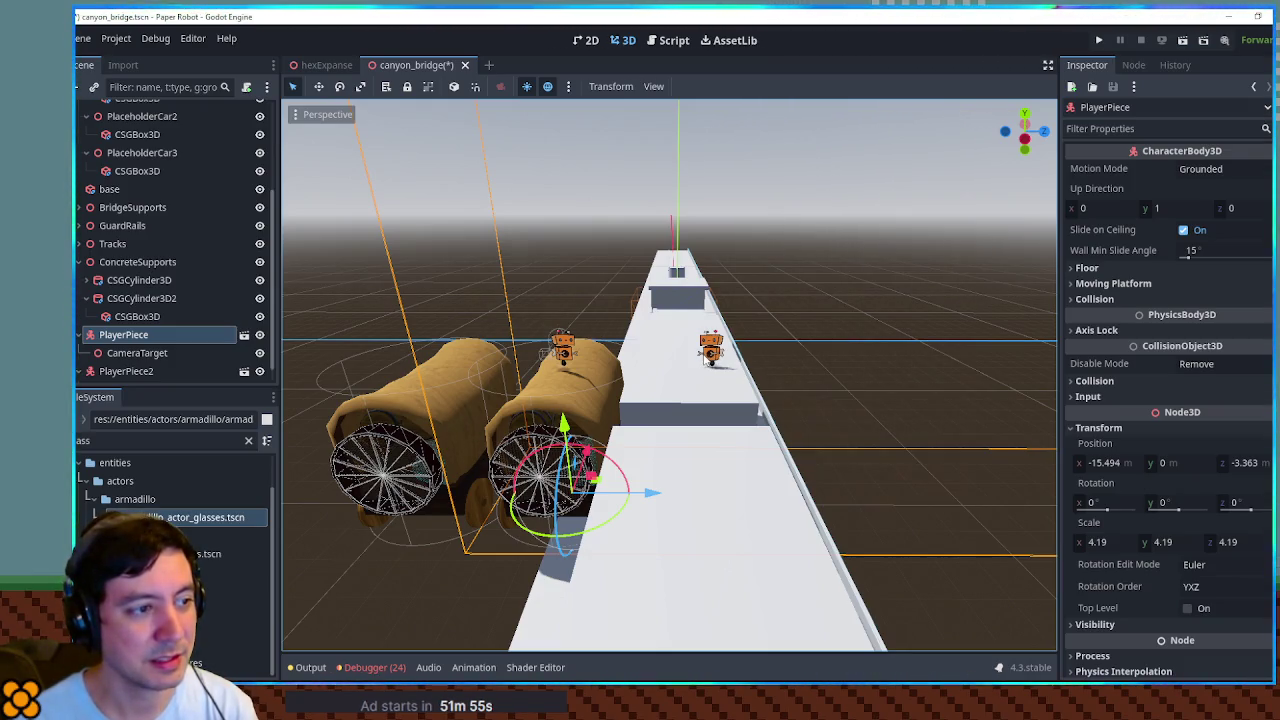
Orbit to view the bridge from the left, then try sliding PlayerPiece back along X and cancel the move.
mouse_move(645, 334)
mouse_down()
mouse_move(817, 389)
mouse_move(1020, 358)
mouse_move(705, 377)
mouse_up()
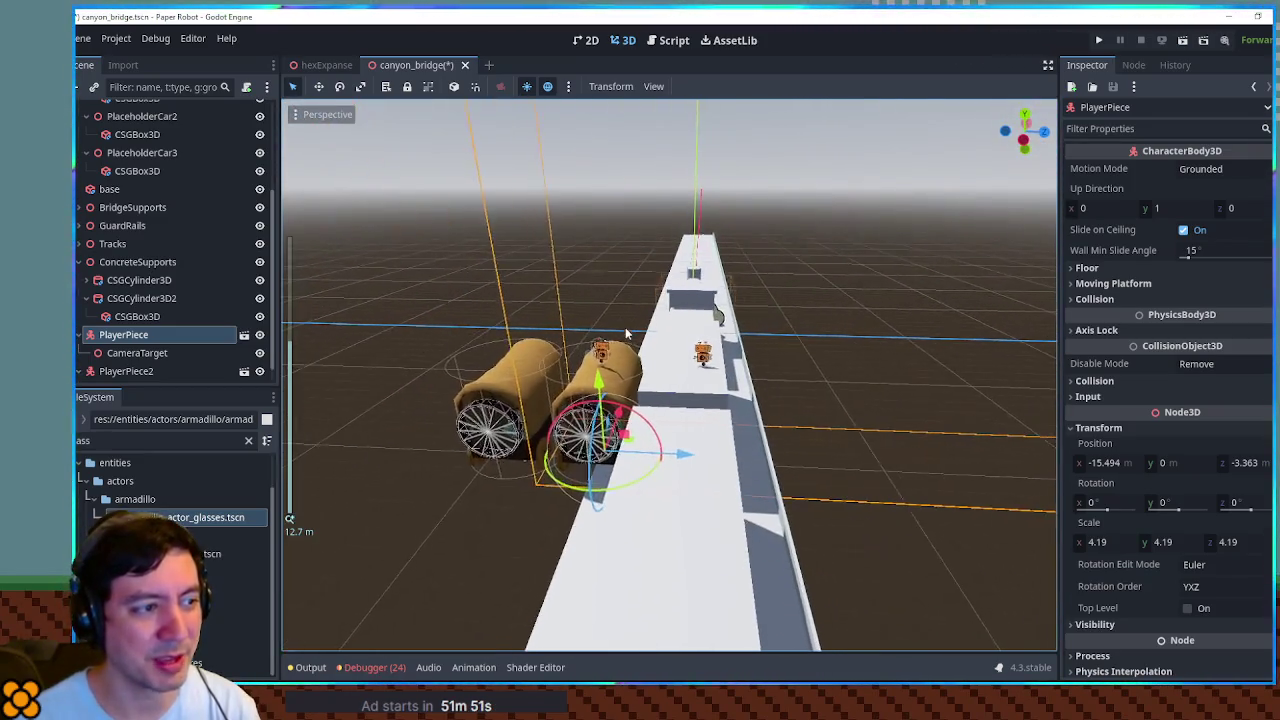
scroll(705, 377, down, 2)
scroll(705, 377, up, 3)
scroll(707, 403, down, 4)
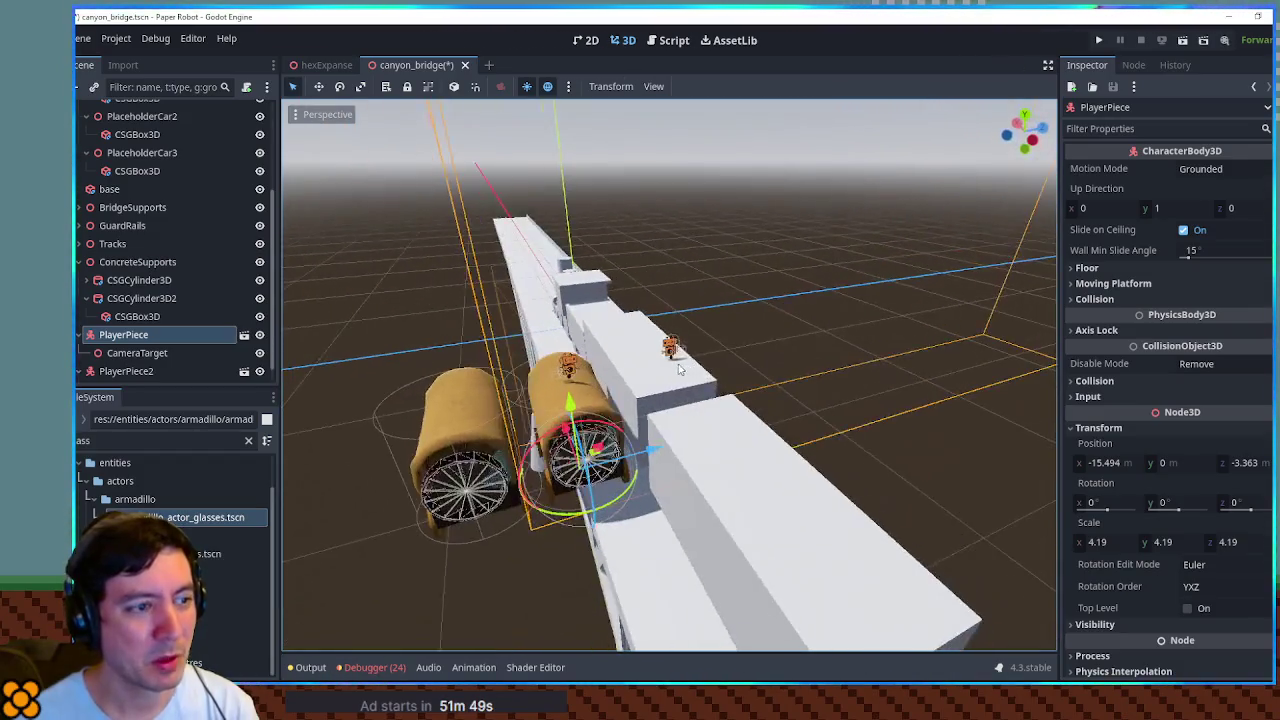
mouse_move(707, 403)
mouse_down()
mouse_move(851, 474)
mouse_move(740, 363)
mouse_move(626, 363)
mouse_move(595, 322)
mouse_up()
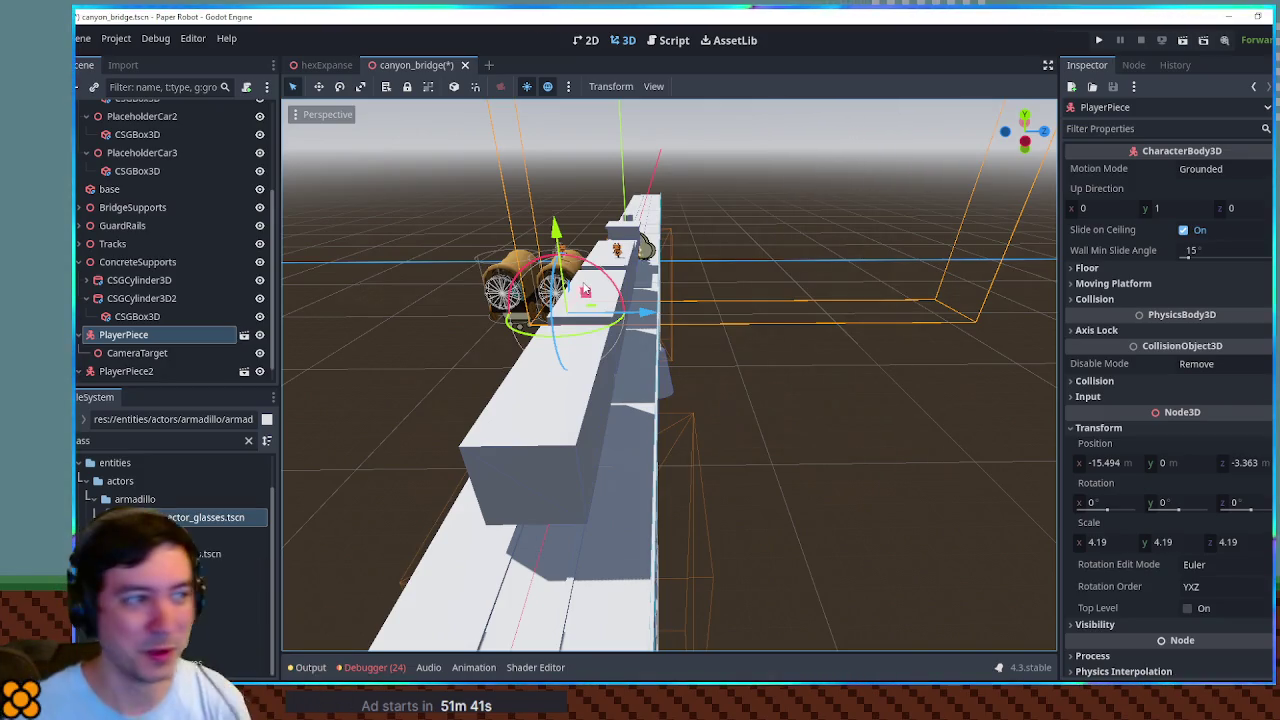
scroll(567, 271, up, 2)
mouse_move(567, 271)
mouse_down()
mouse_move(600, 290)
mouse_move(580, 560)
mouse_move(584, 305)
mouse_move(560, 322)
mouse_move(552, 470)
mouse_move(505, 585)
mouse_up()
key(Escape)
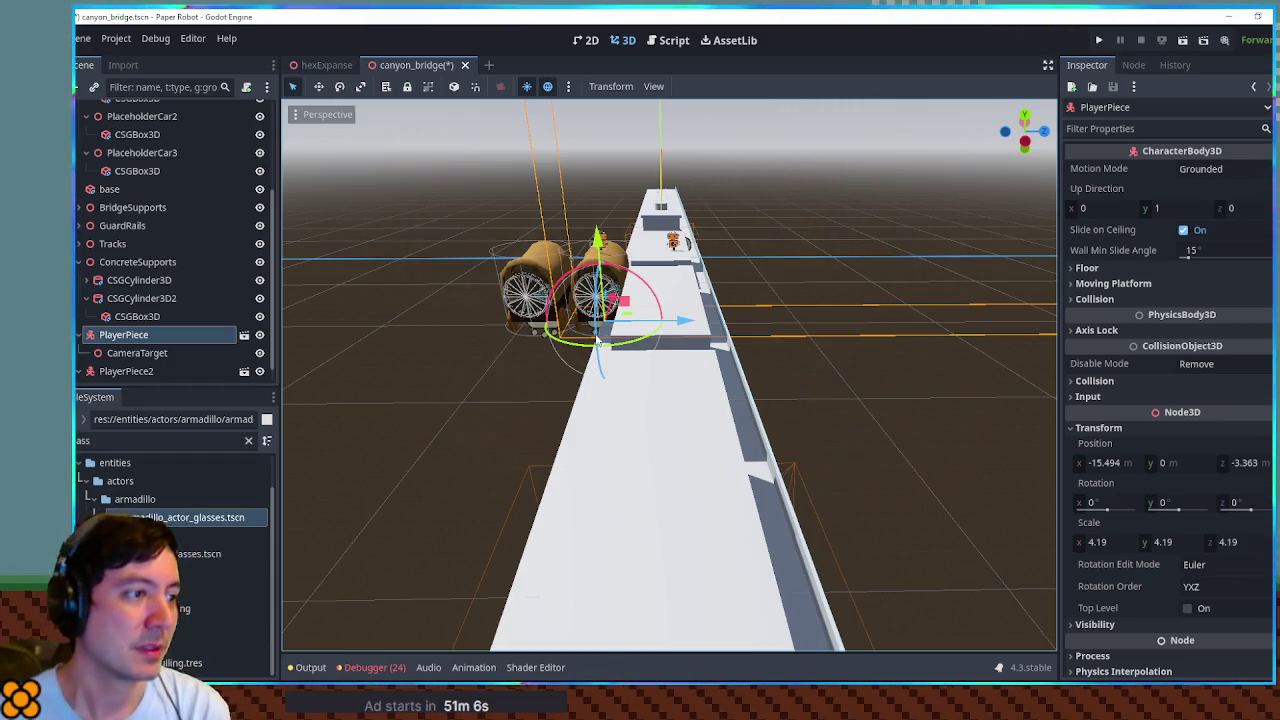
Drag PlayerPiece back along the X axis to X -20.908.
mouse_move(611, 313)
mouse_down()
mouse_move(606, 500)
mouse_move(612, 322)
mouse_move(630, 311)
mouse_move(550, 540)
mouse_move(640, 290)
mouse_move(616, 372)
mouse_move(605, 507)
mouse_move(612, 320)
mouse_move(603, 505)
mouse_up()
Reselect PlayerPiece and drag it forward along X to -16.098, just behind PlayerPiece2.
click(535, 256)
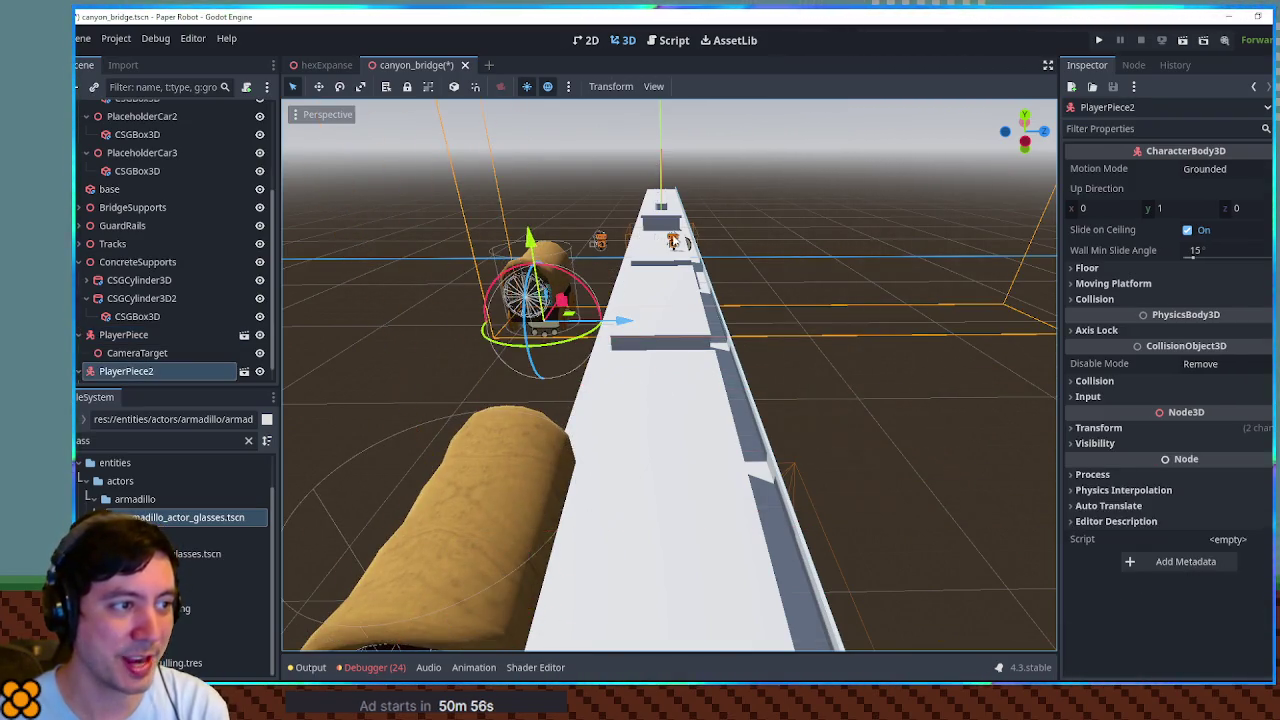
click(676, 241)
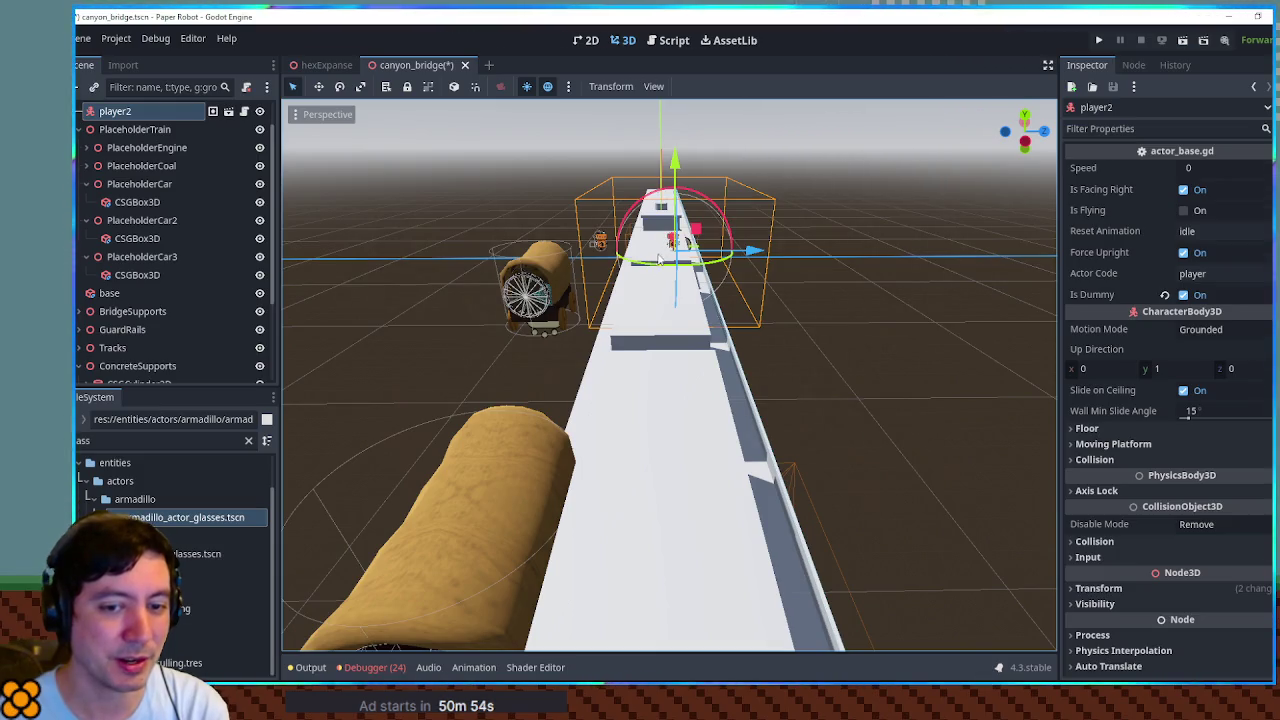
click(515, 460)
mouse_move(554, 507)
mouse_down()
mouse_move(556, 570)
mouse_move(603, 312)
mouse_move(622, 322)
mouse_up()
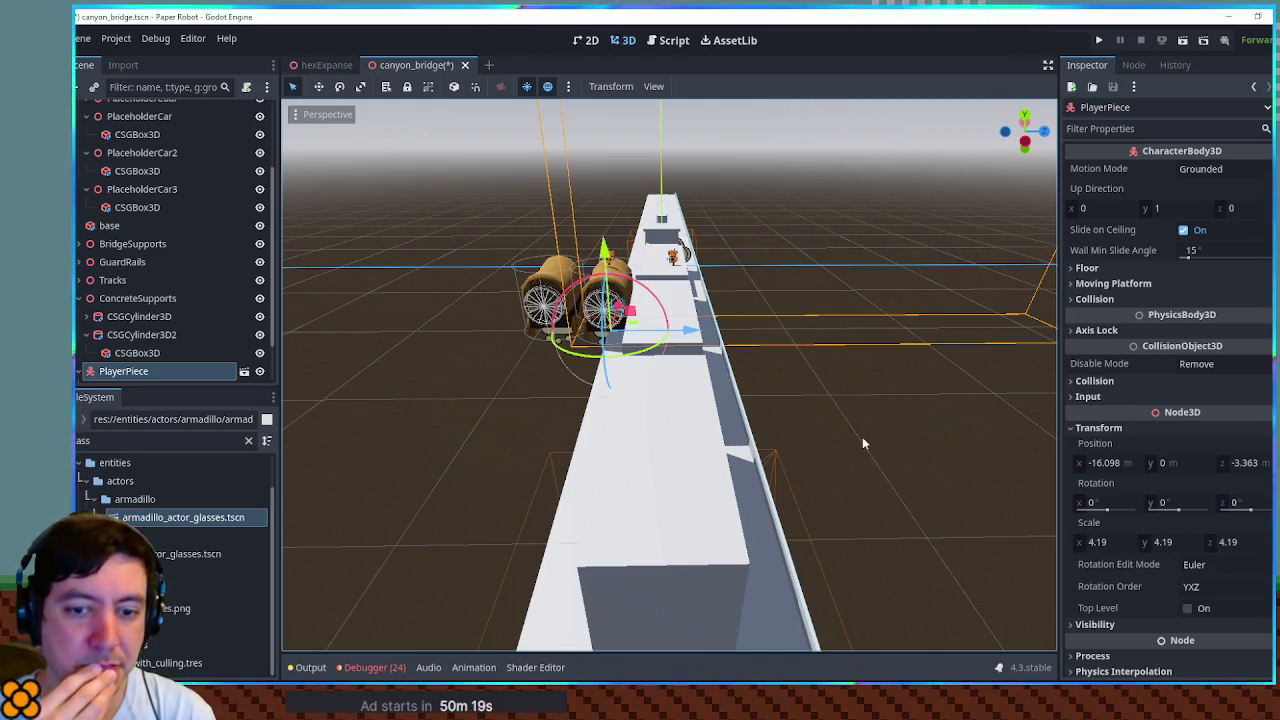
Nudge PlayerPiece to X -15.22 and orbit the view to check both pieces.
mouse_move(626, 314)
mouse_down()
mouse_move(612, 380)
mouse_move(628, 434)
mouse_move(620, 305)
mouse_up()
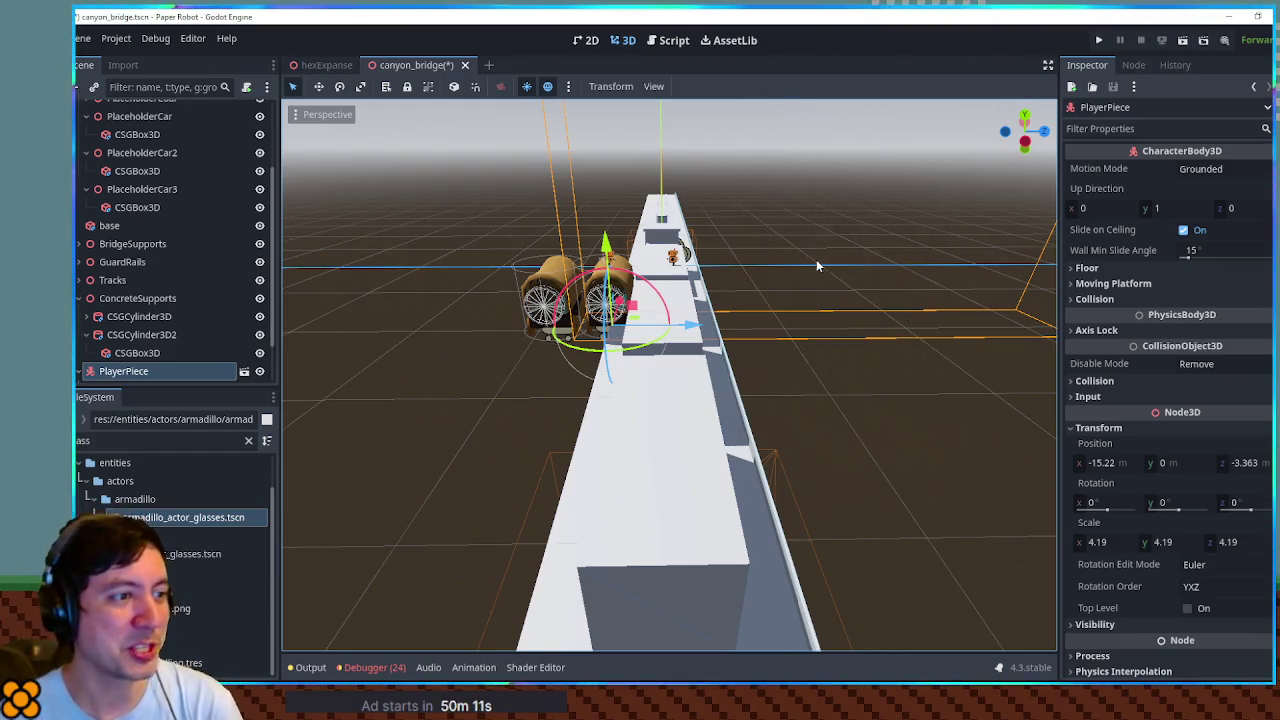
scroll(675, 194, up, 2)
mouse_move(678, 341)
mouse_down()
mouse_move(749, 362)
mouse_move(710, 322)
mouse_up()
scroll(678, 264, down, 2)
mouse_move(678, 264)
mouse_down()
mouse_move(605, 325)
mouse_move(443, 269)
mouse_move(672, 313)
mouse_up()
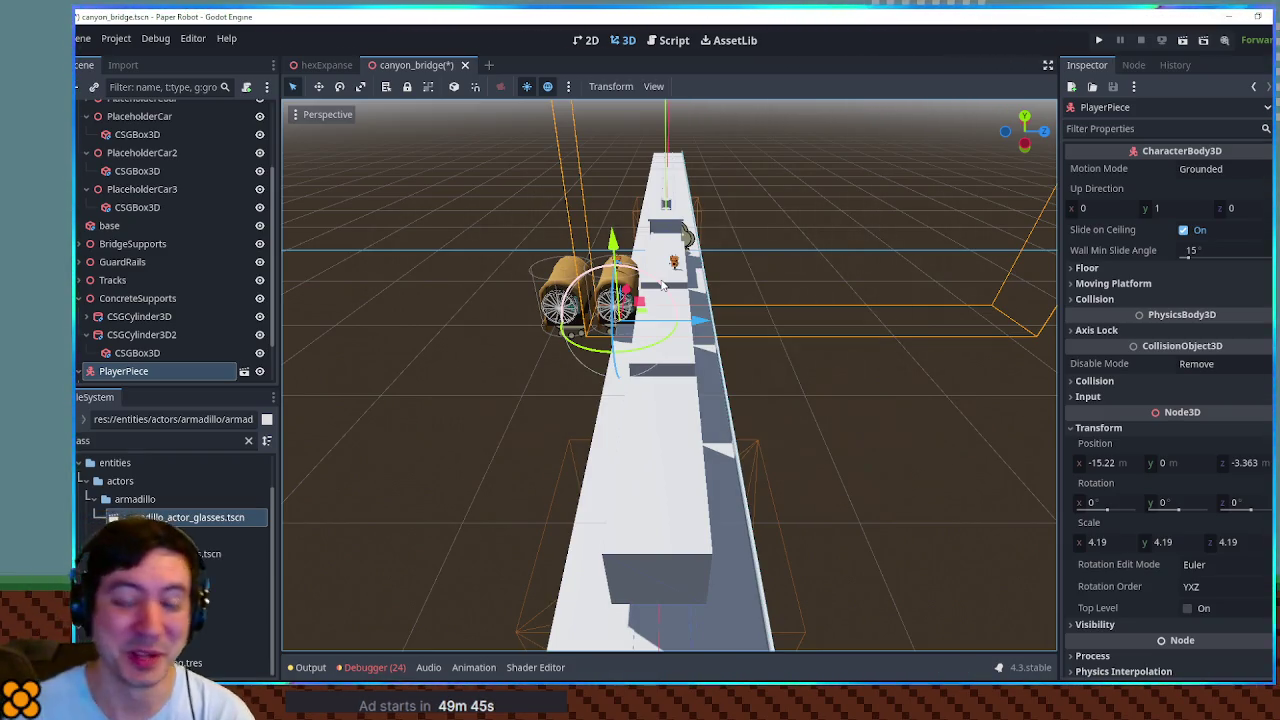
scroll(662, 287, up, 2)
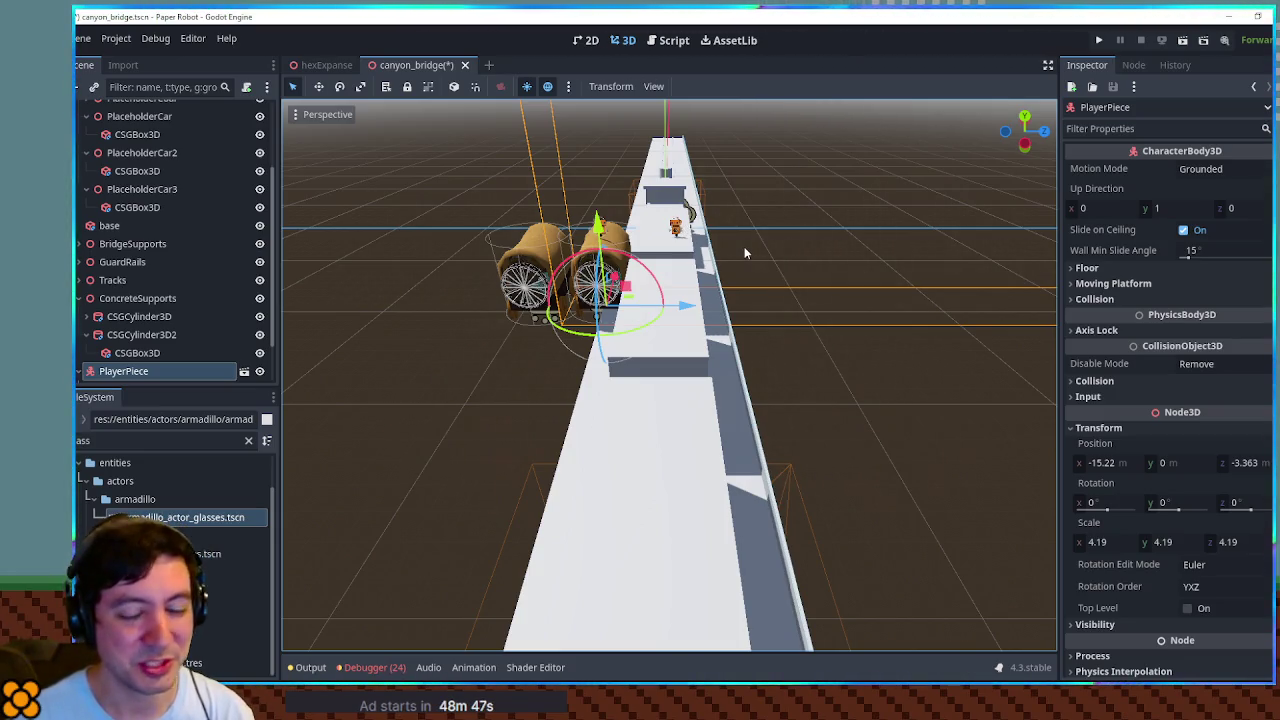
scroll(744, 252, up, 1)
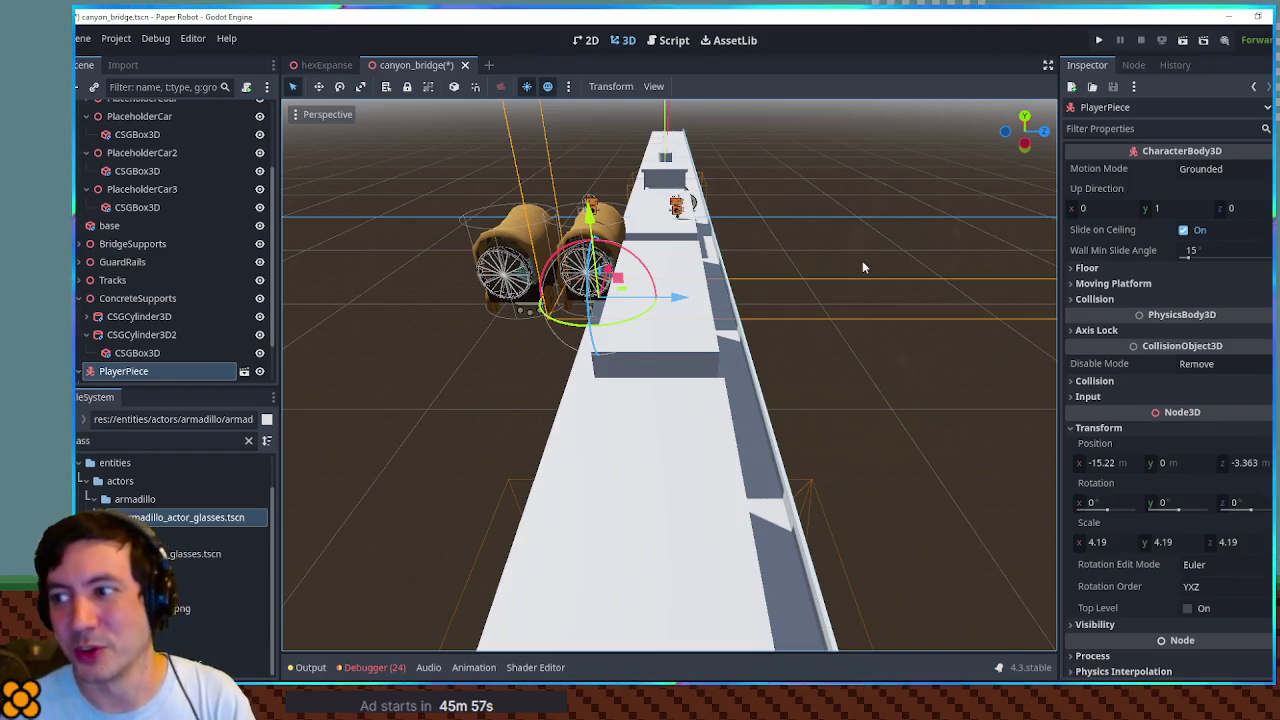
Orbit in closer over the bridge and frame PlayerPiece at X -32.524 near the locomotive.
mouse_move(861, 246)
mouse_down()
mouse_move(450, 420)
mouse_move(288, 517)
mouse_move(657, 271)
mouse_move(549, 456)
mouse_move(643, 403)
mouse_up()
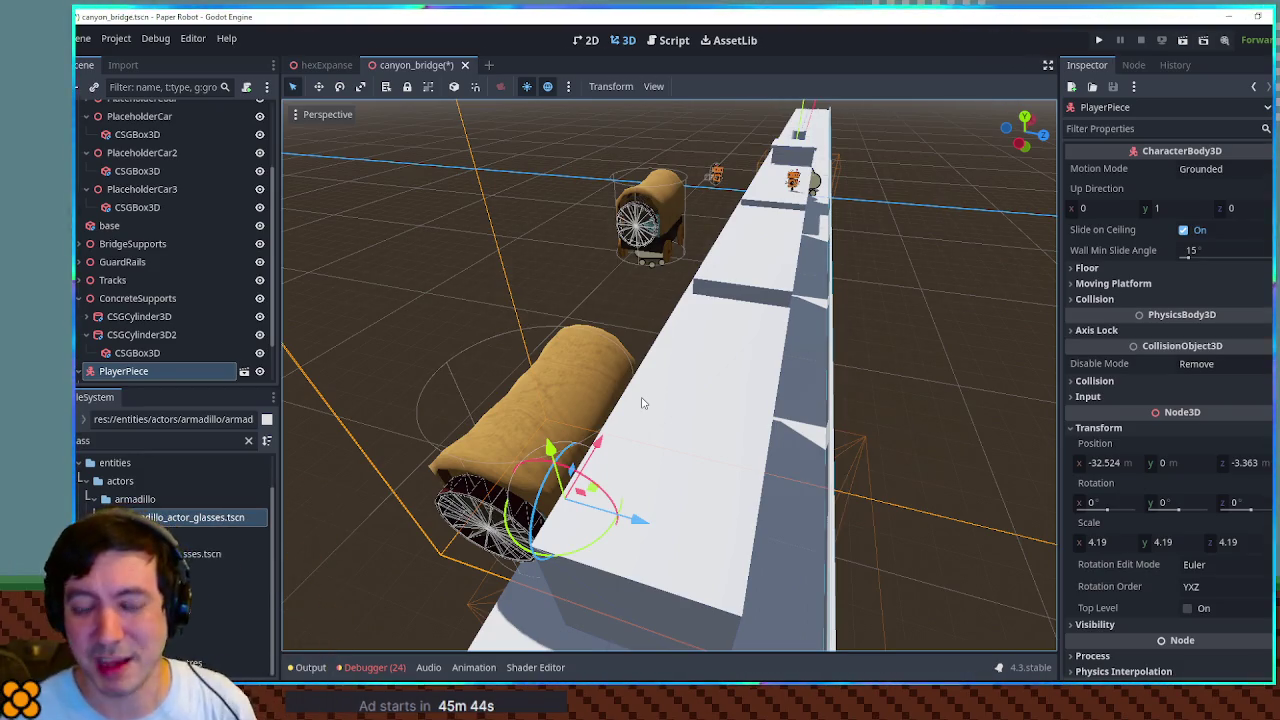
mouse_move(590, 396)
mouse_down()
mouse_move(601, 365)
mouse_move(614, 368)
mouse_move(340, 357)
mouse_up()
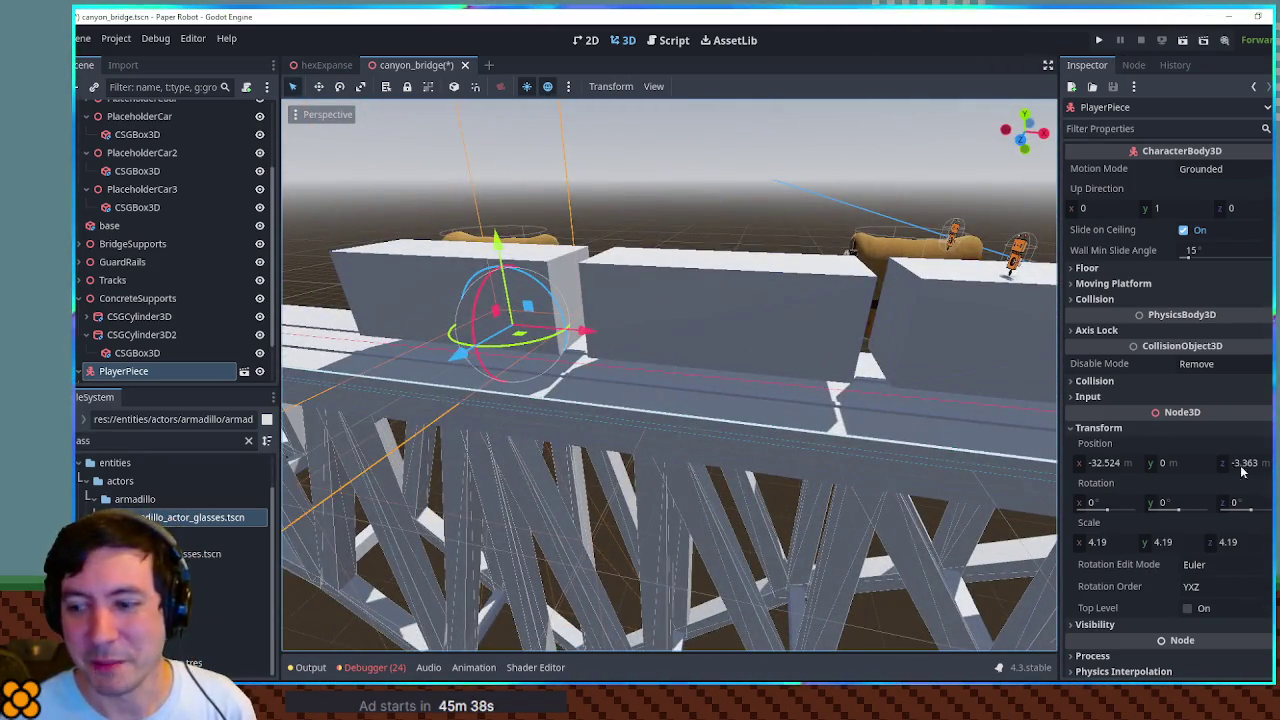
key(f)
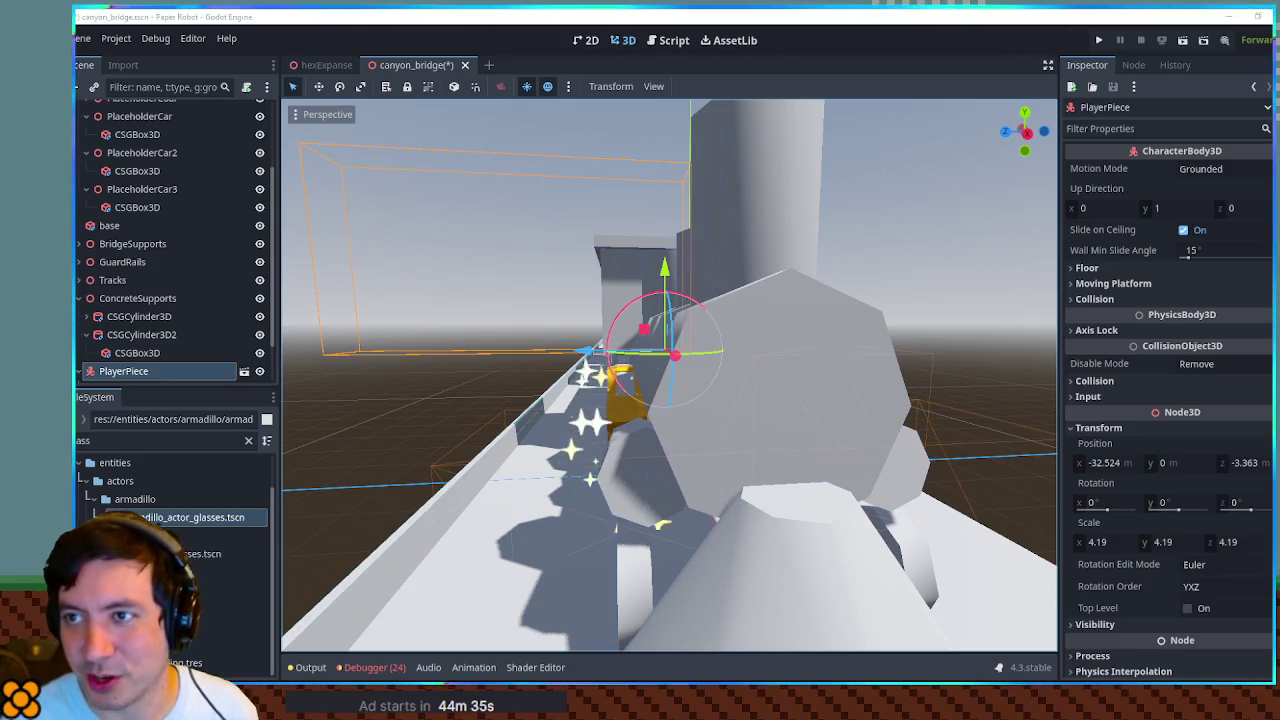
scroll(864, 386, down, 5)
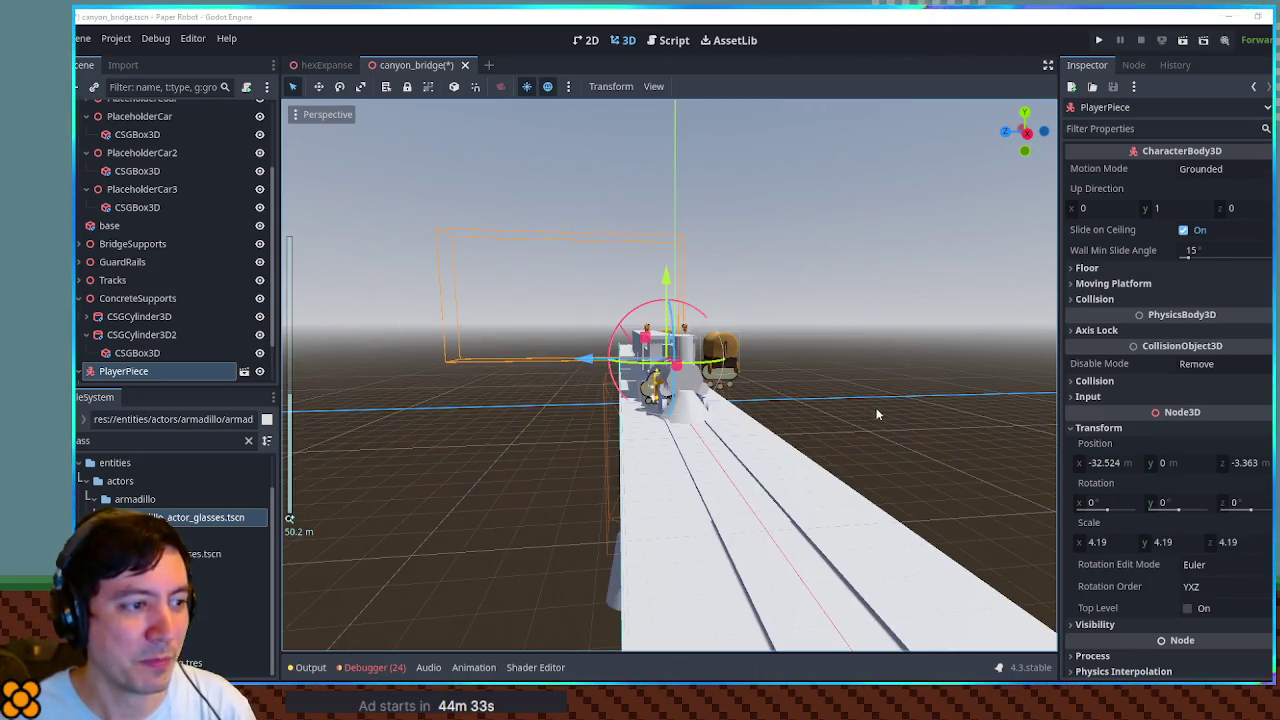
click(577, 448)
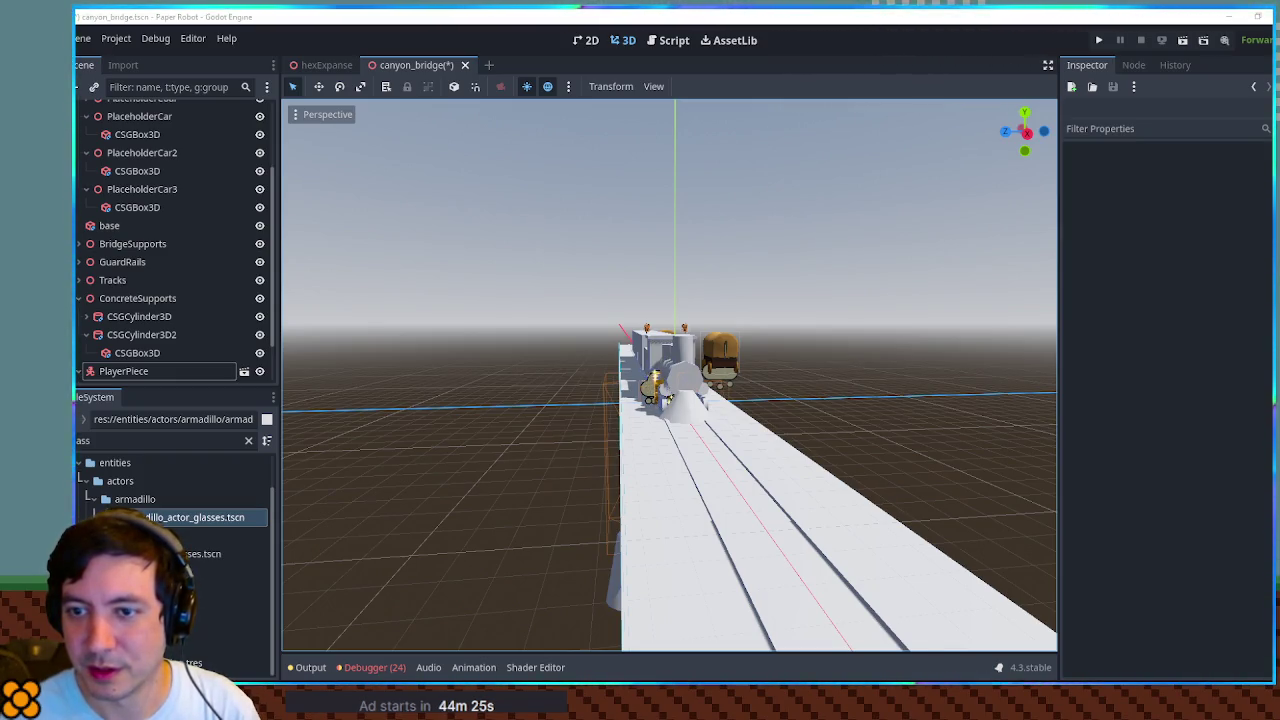
drag(463, 476, 560, 466)
scroll(440, 385, up, 5)
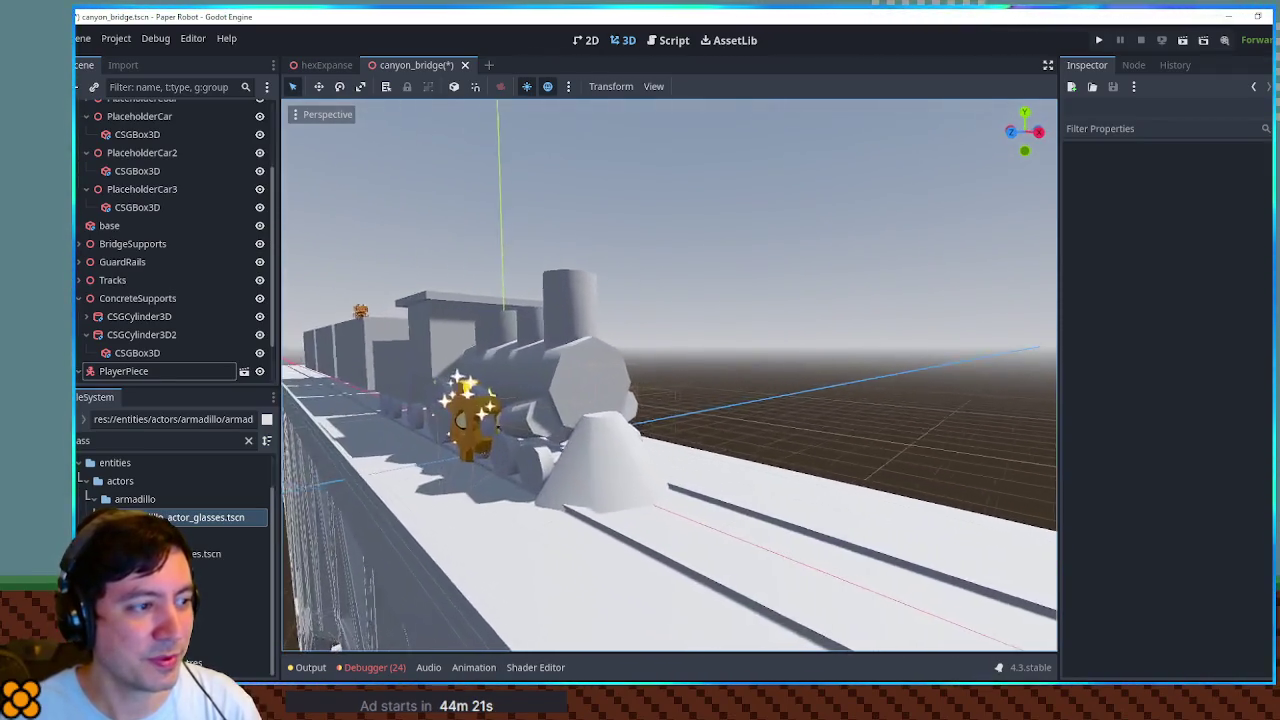
scroll(440, 385, up, 5)
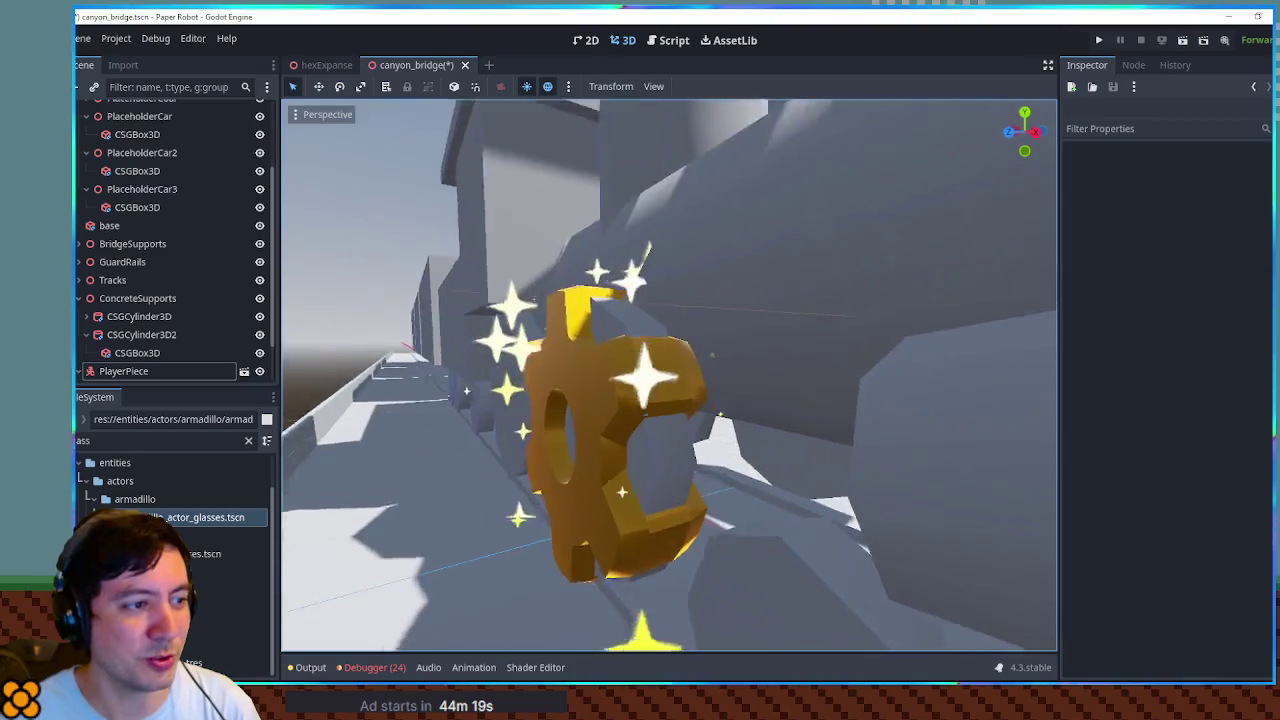
scroll(670, 375, down, 5)
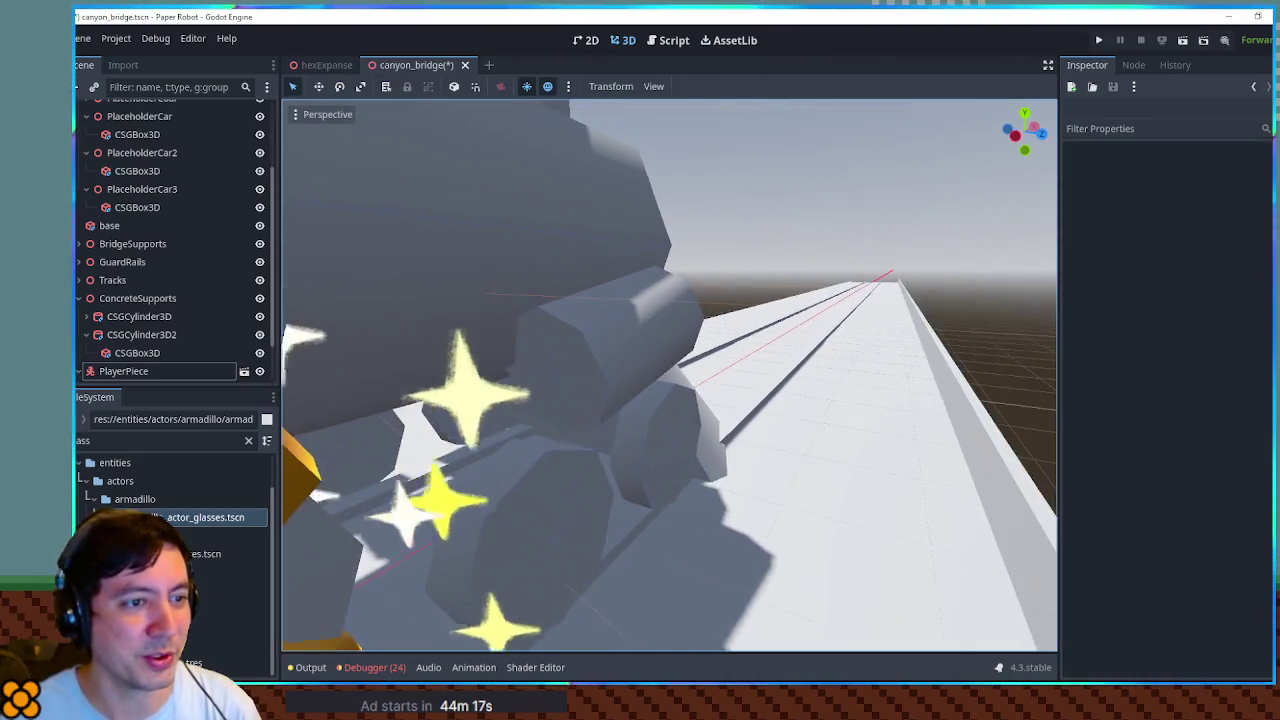
scroll(473, 526, up, 5)
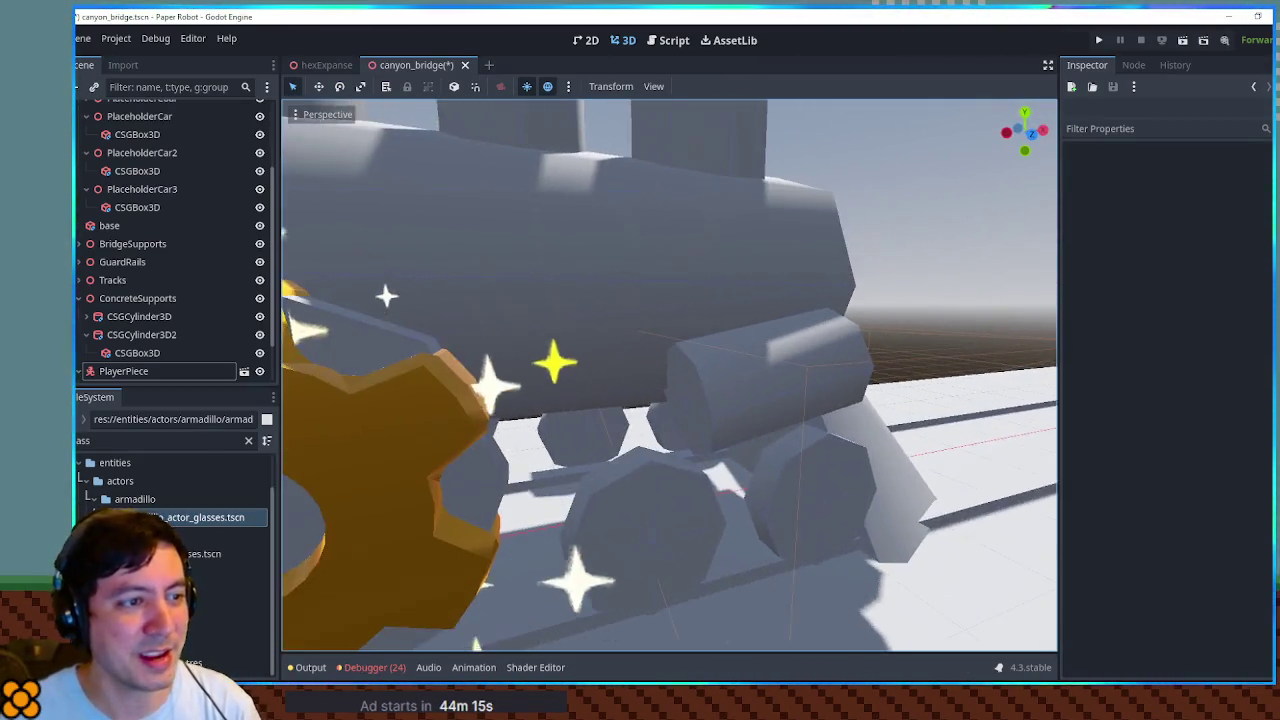
scroll(670, 375, down, 5)
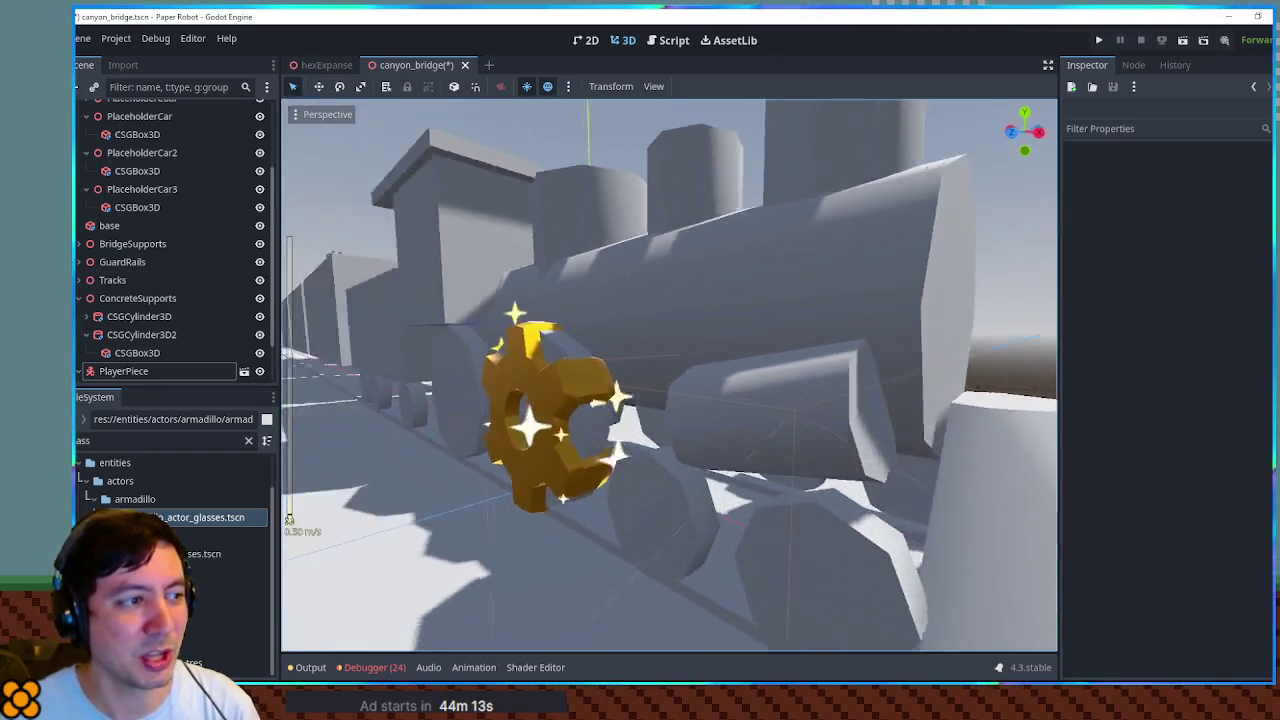
scroll(670, 375, down, 3)
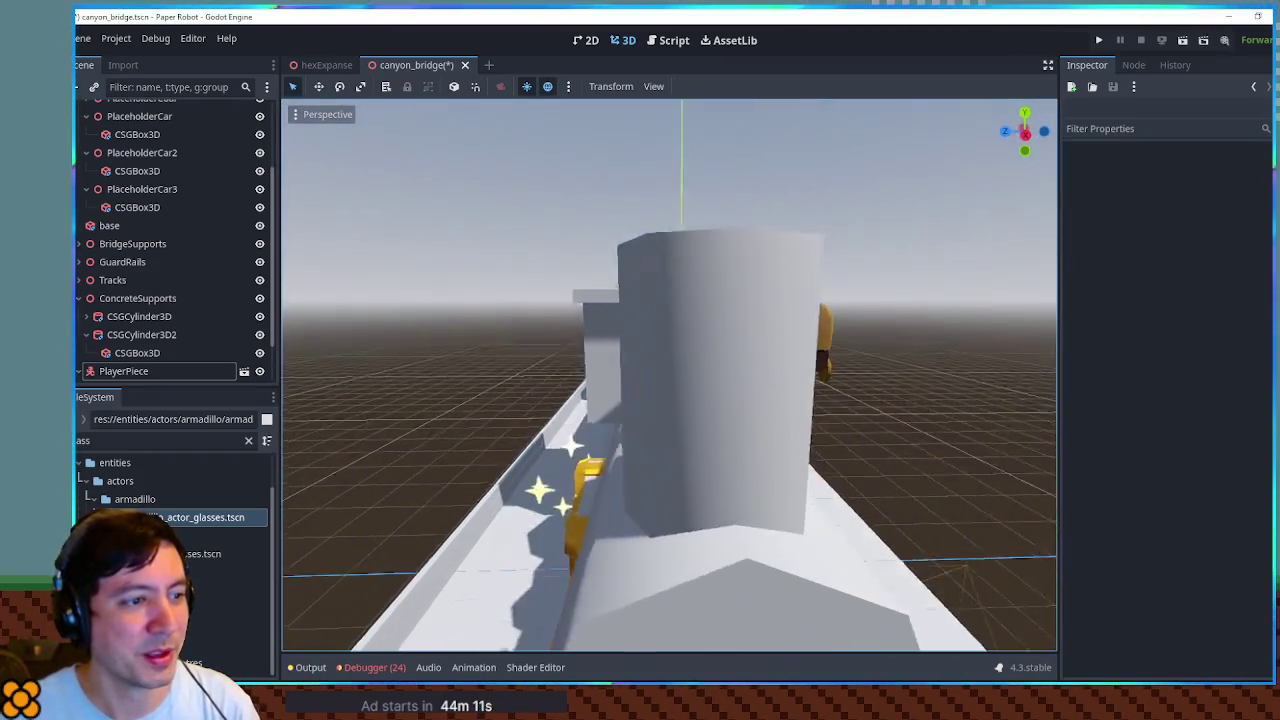
scroll(670, 375, up, 5)
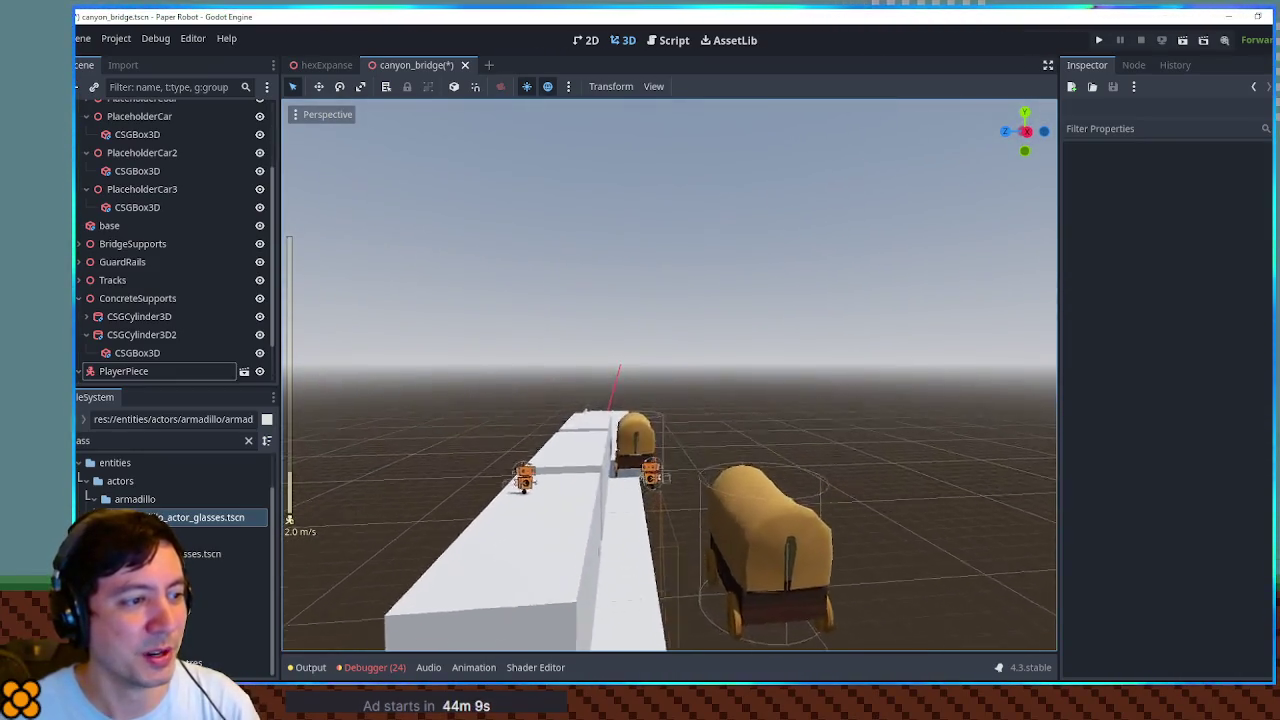
scroll(670, 375, down, 4)
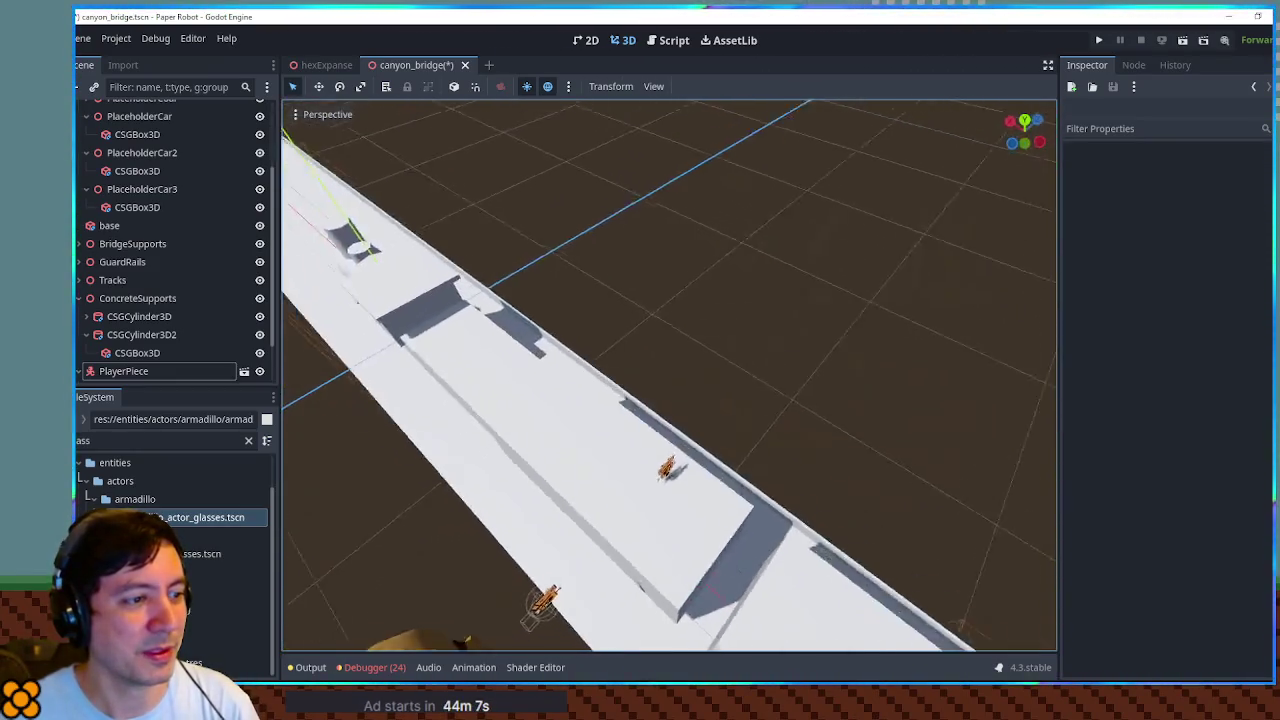
key(q)
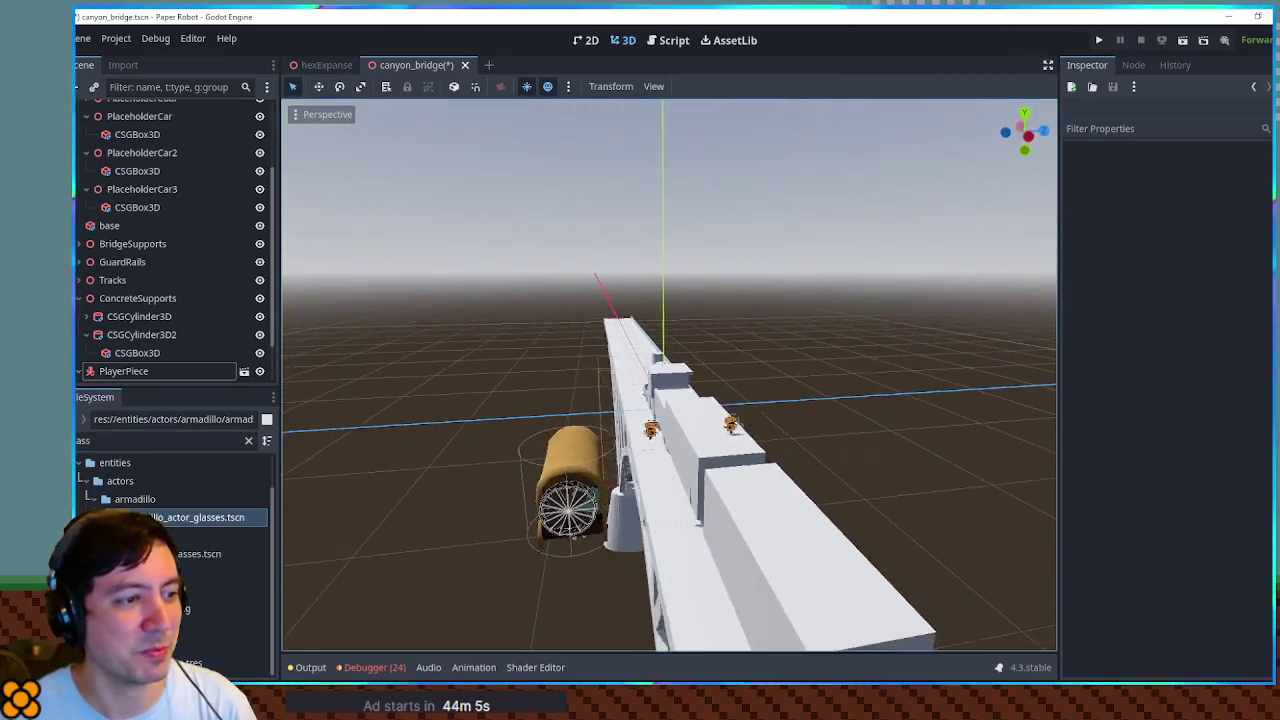
key(w)
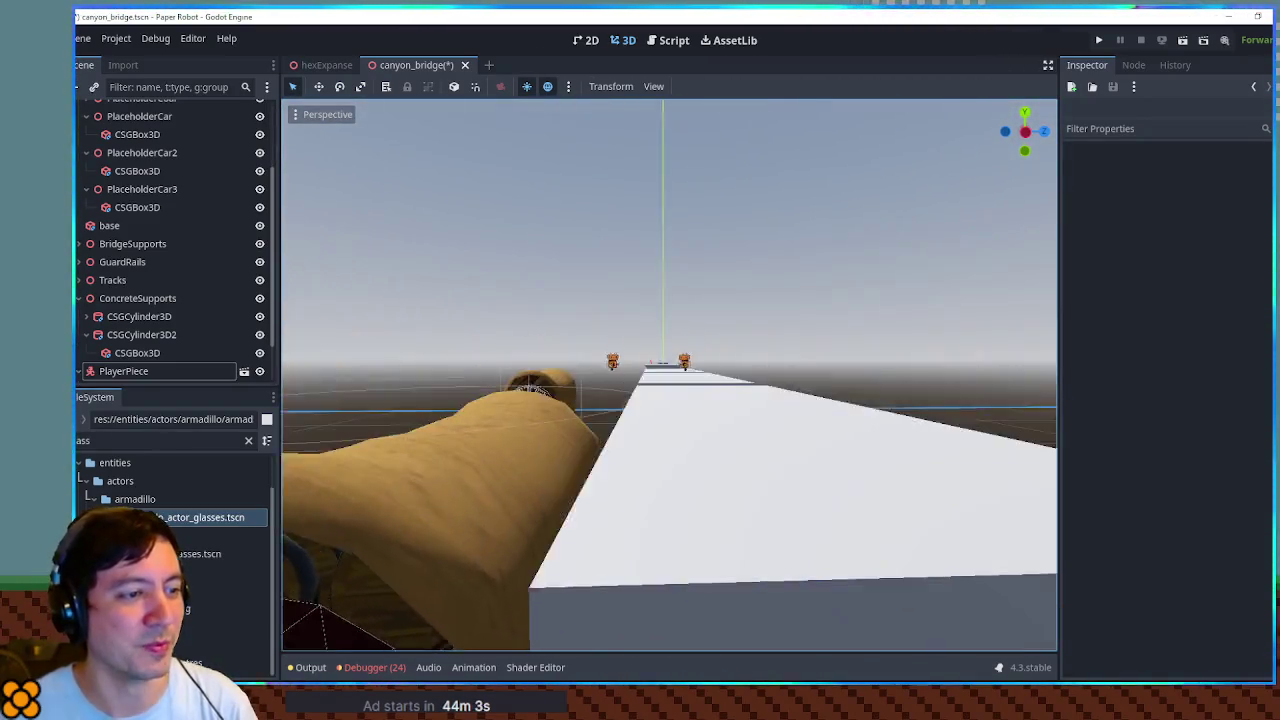
key(s)
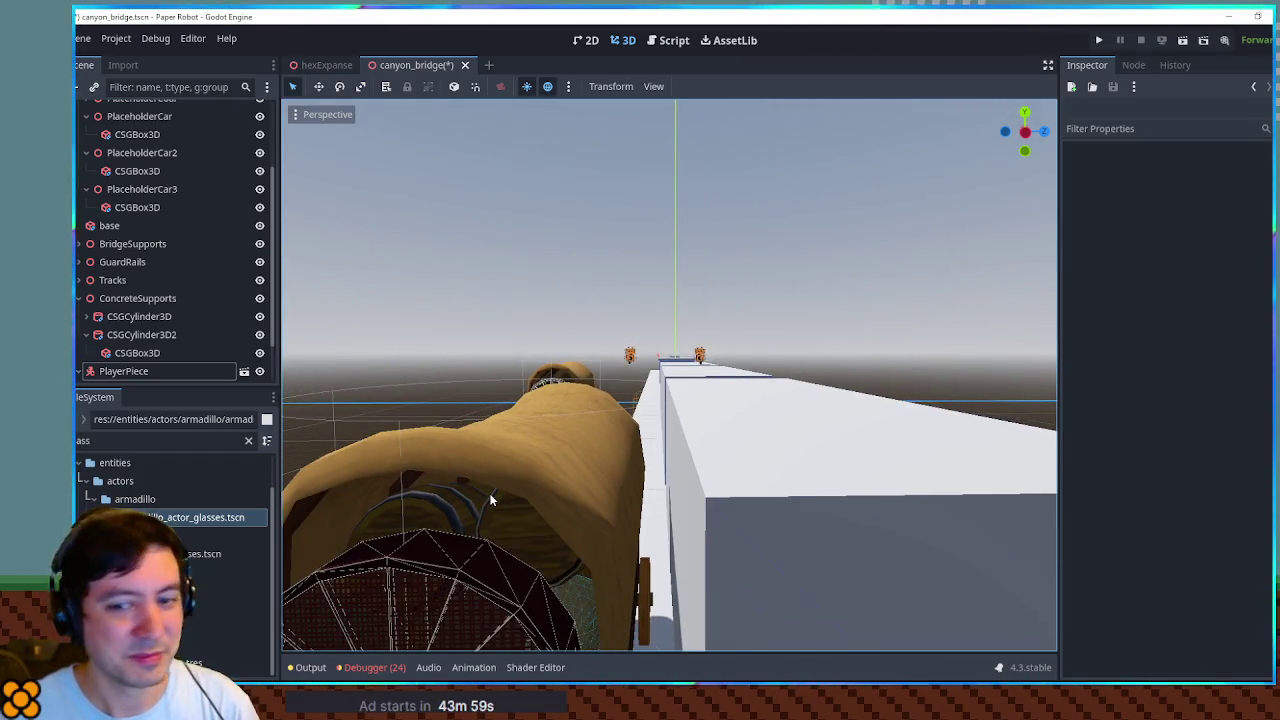
key(d)
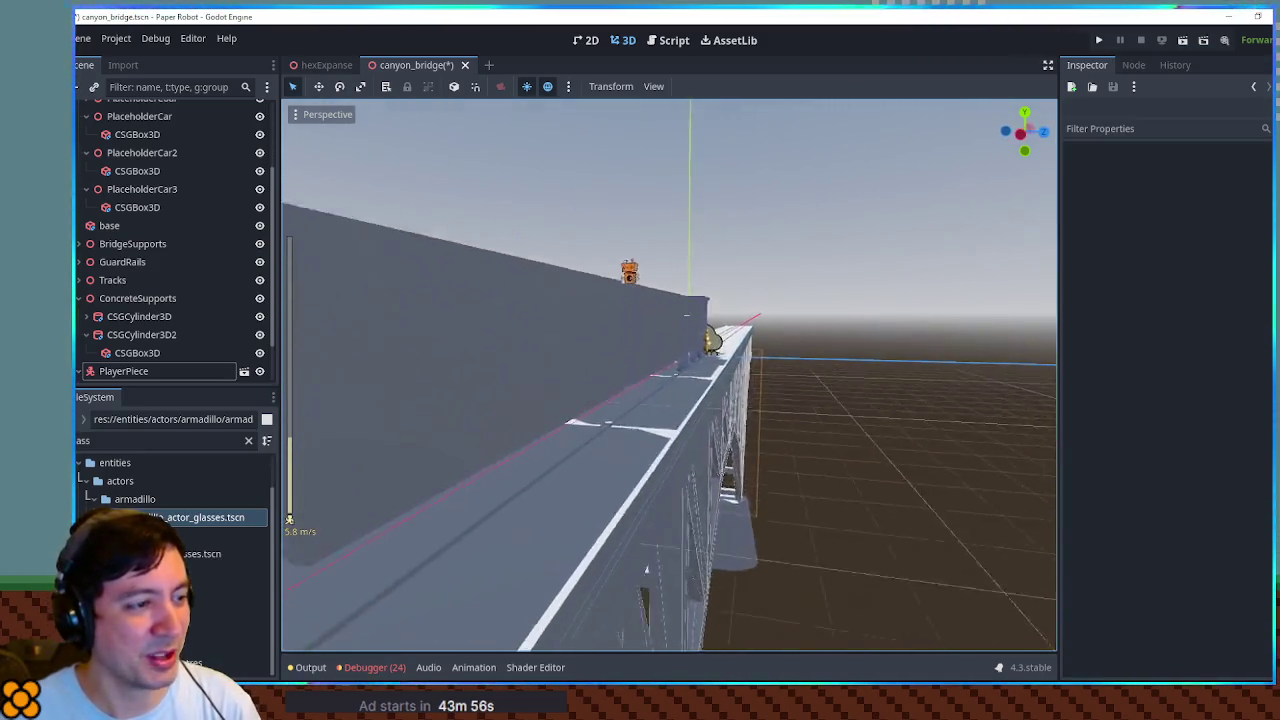
key(w)
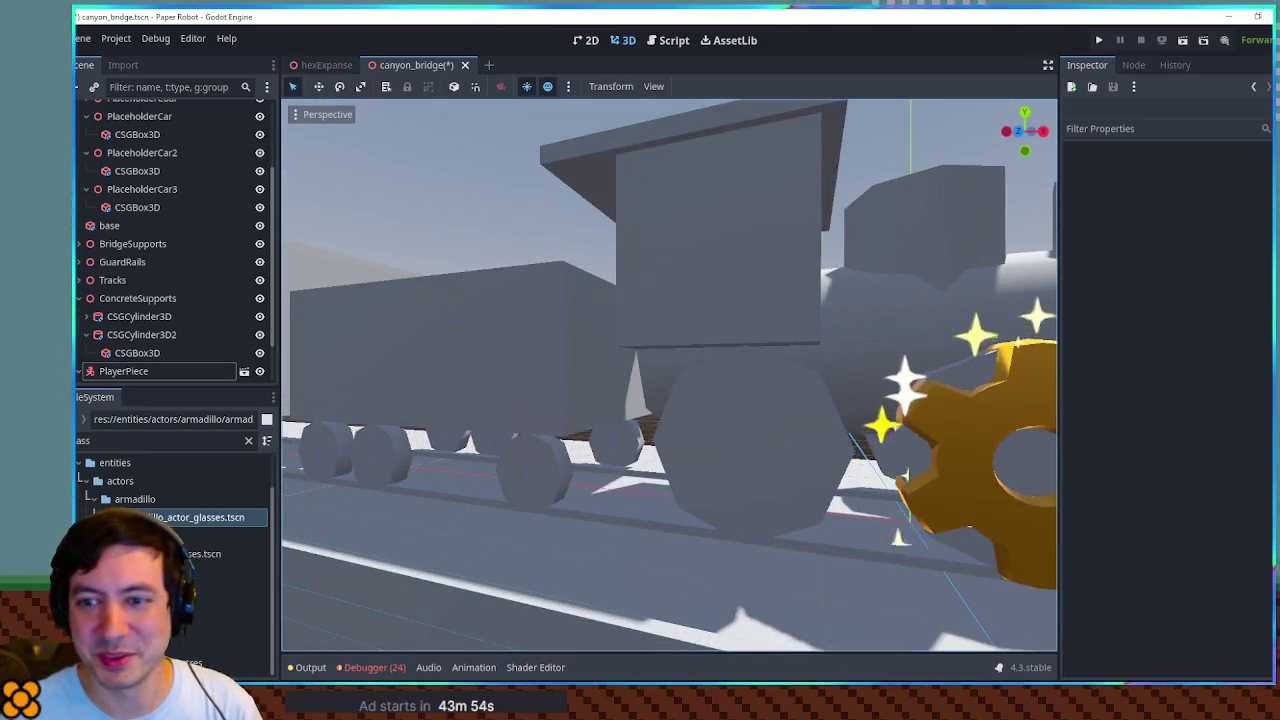
click(745, 400)
key(w)
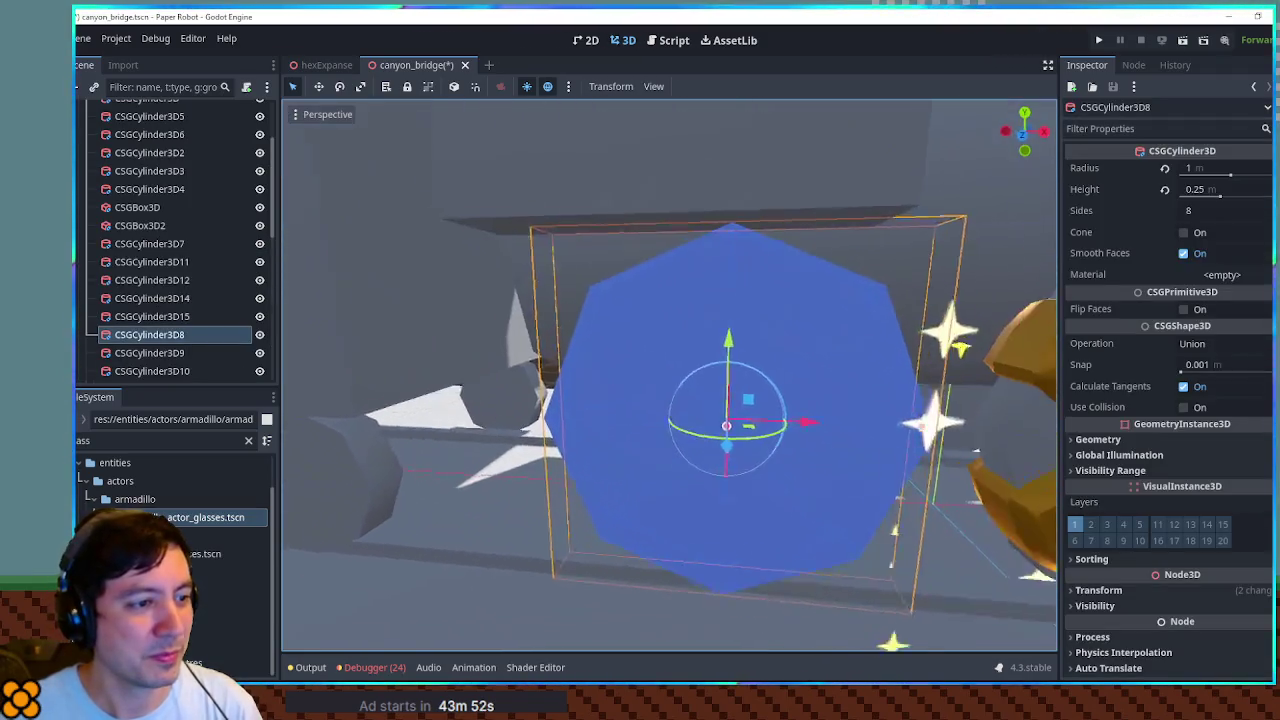
key(d)
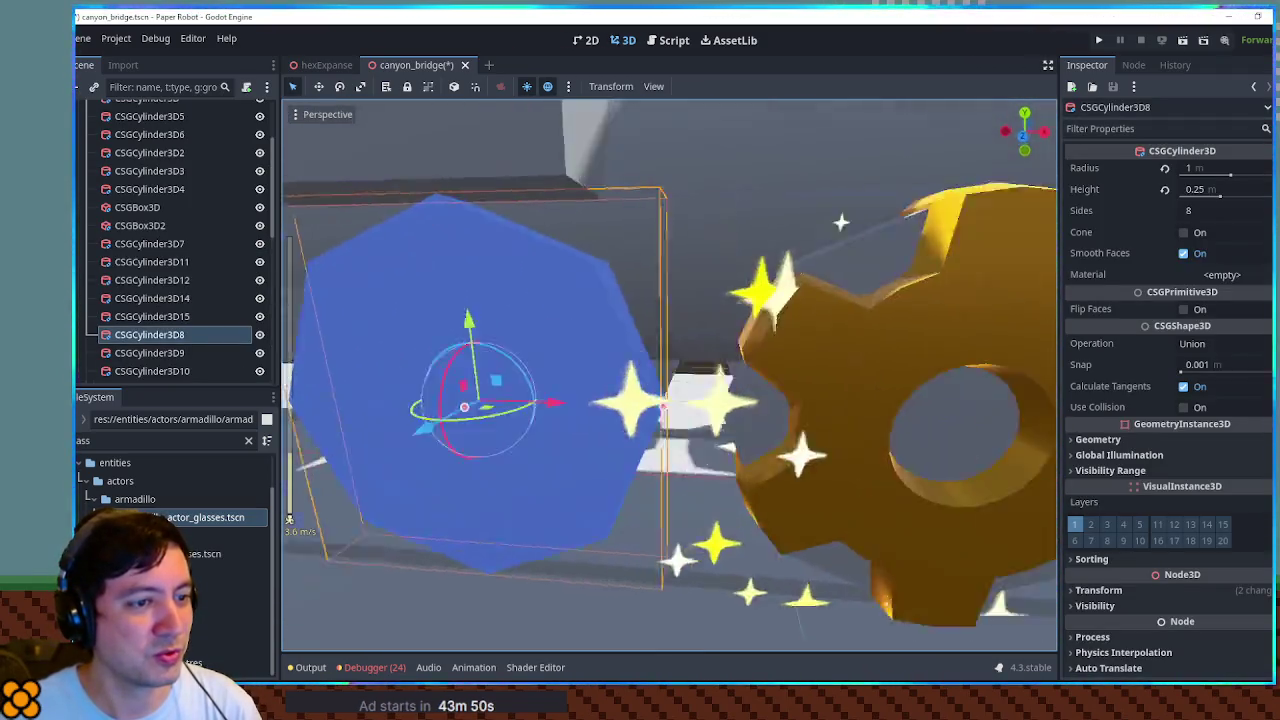
scroll(669, 375, down, 10)
scroll(669, 375, down, 10)
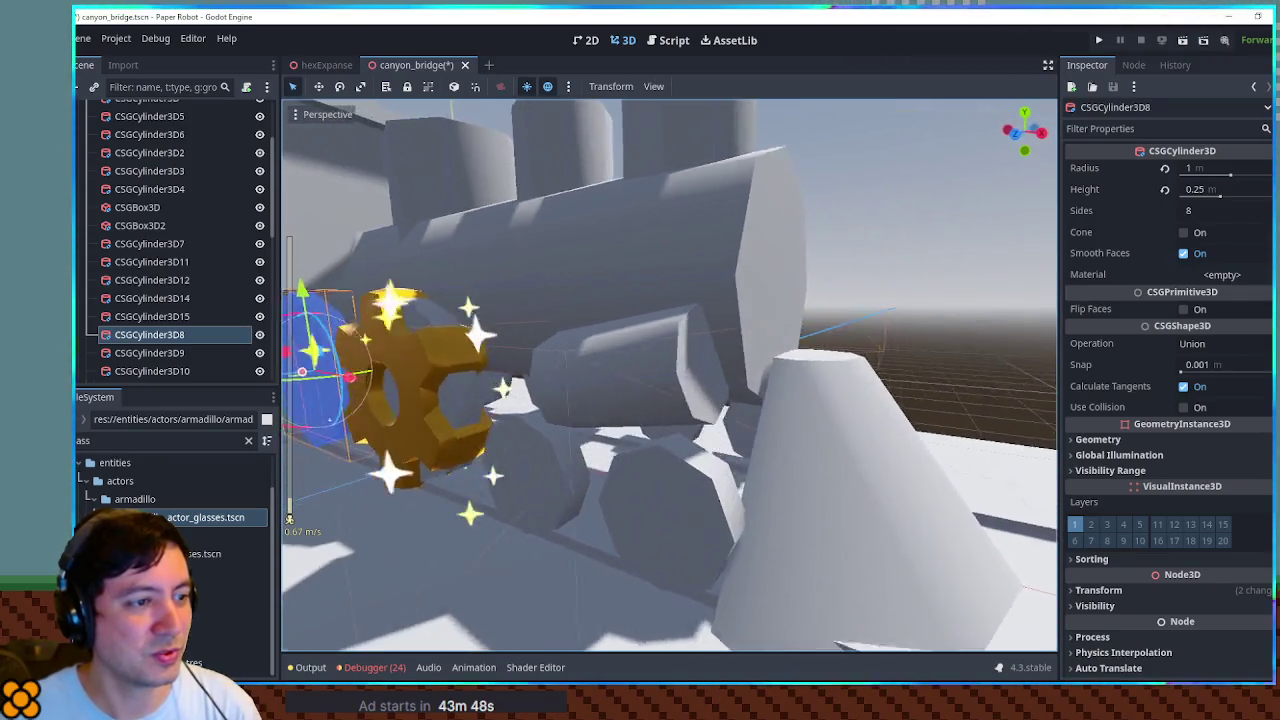
key(s)
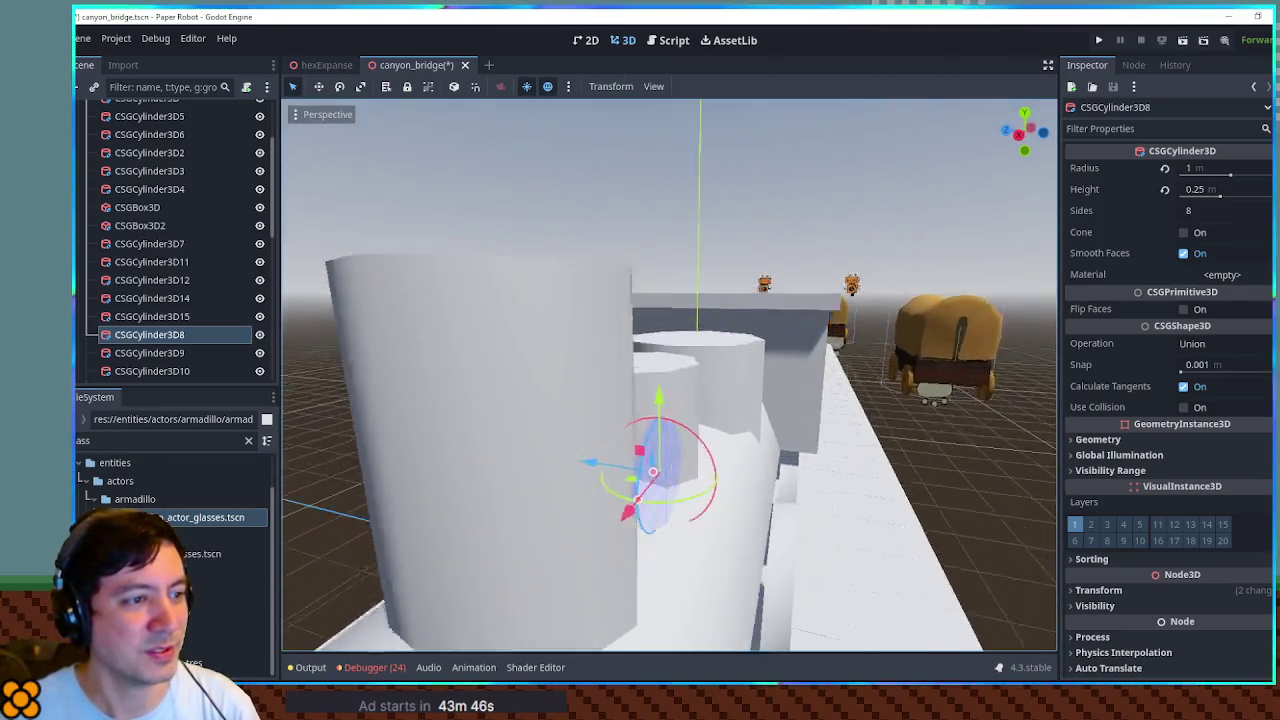
key(s)
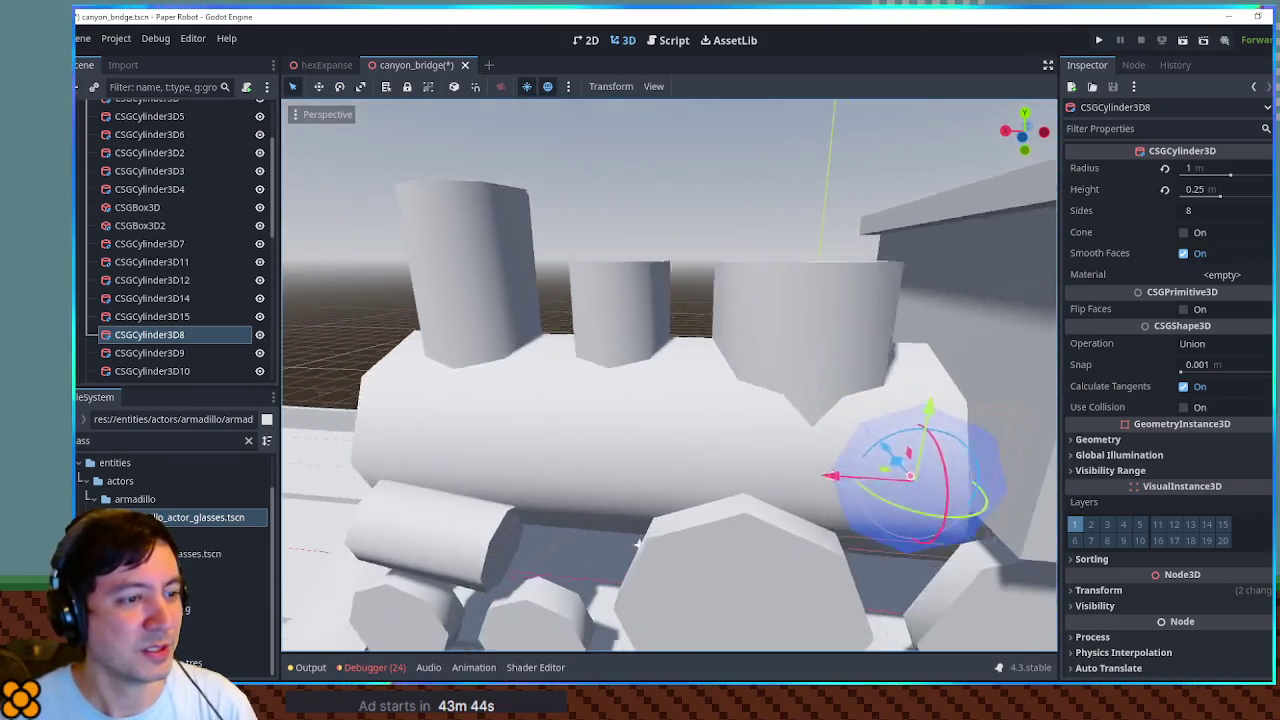
key(s)
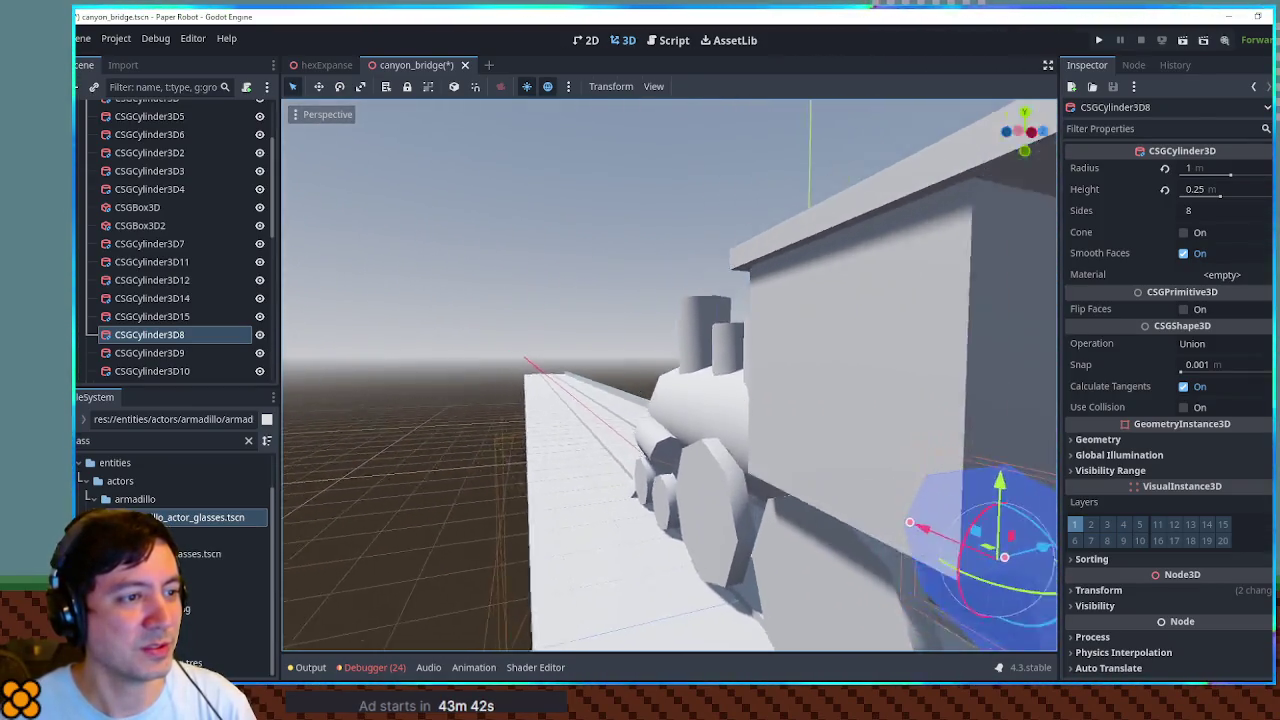
key(s)
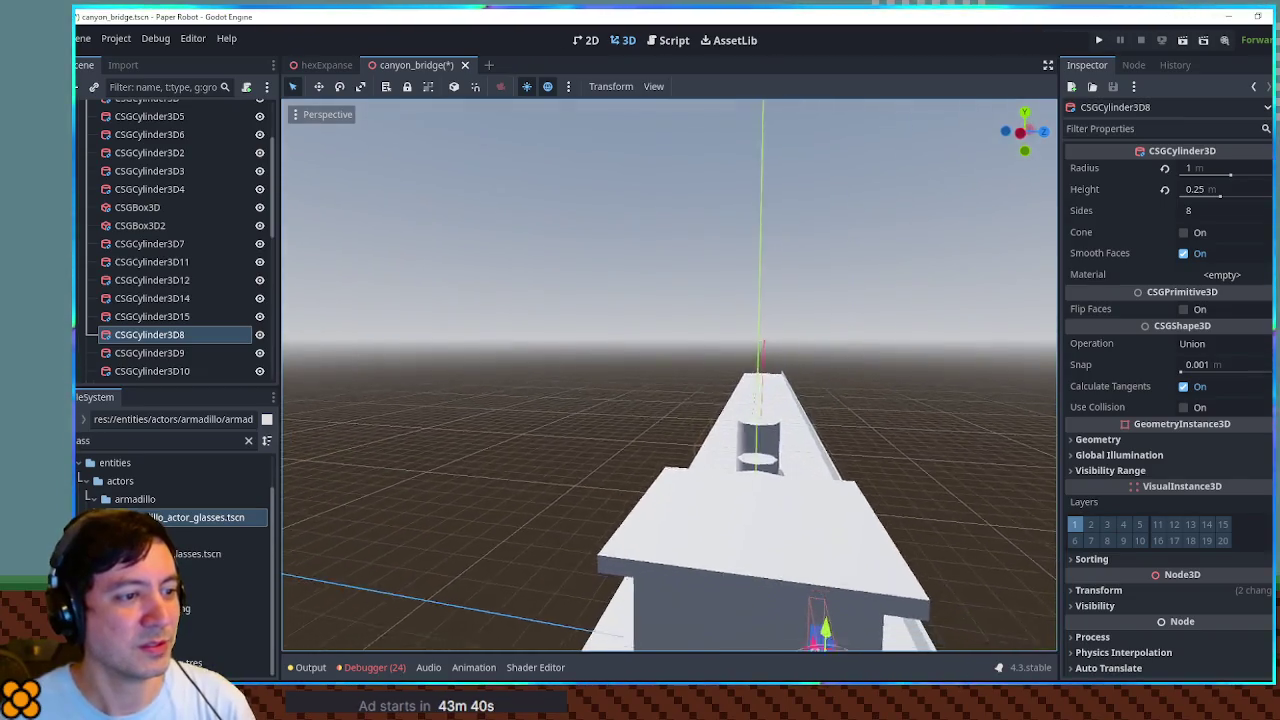
key(s)
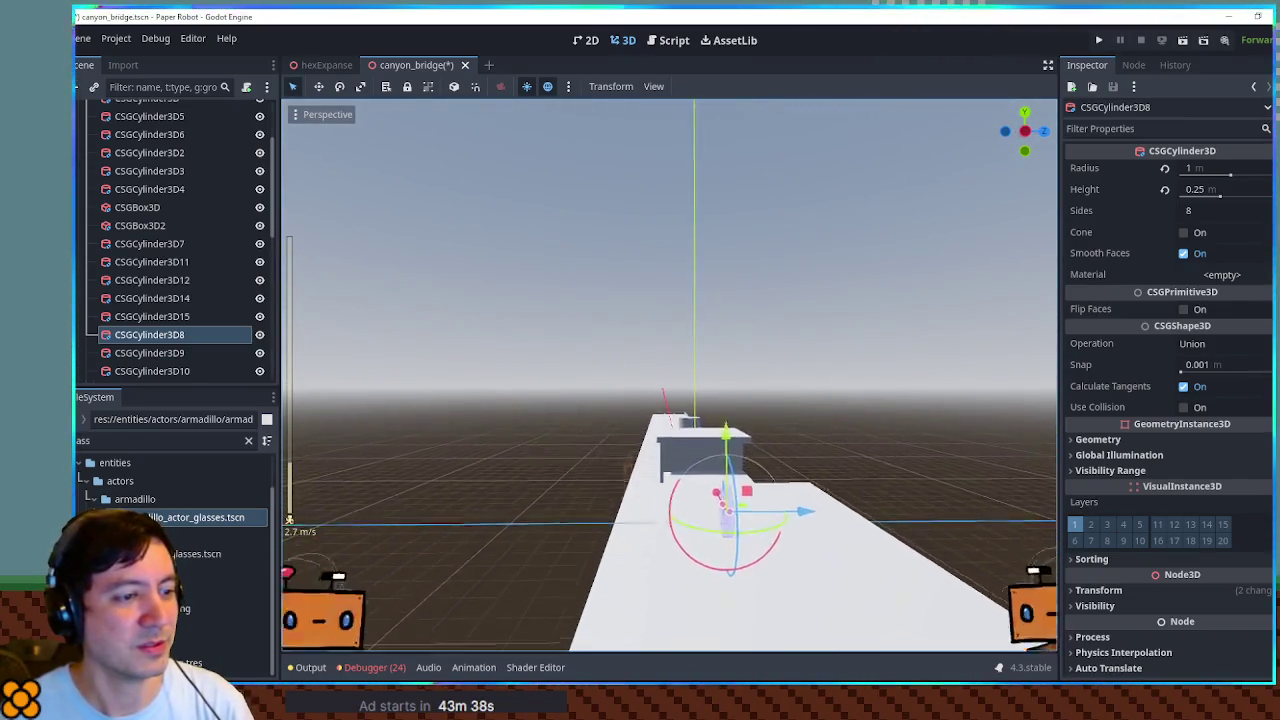
scroll(669, 375, up, 8)
key(s)
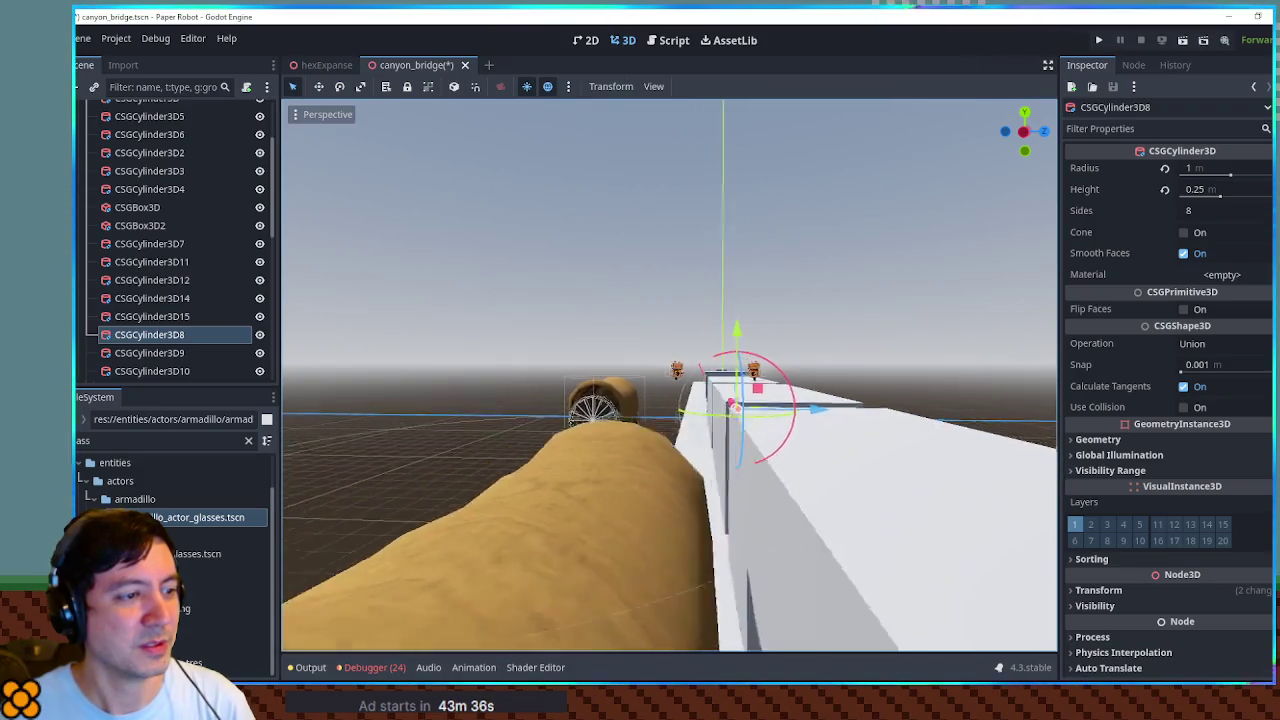
key(s)
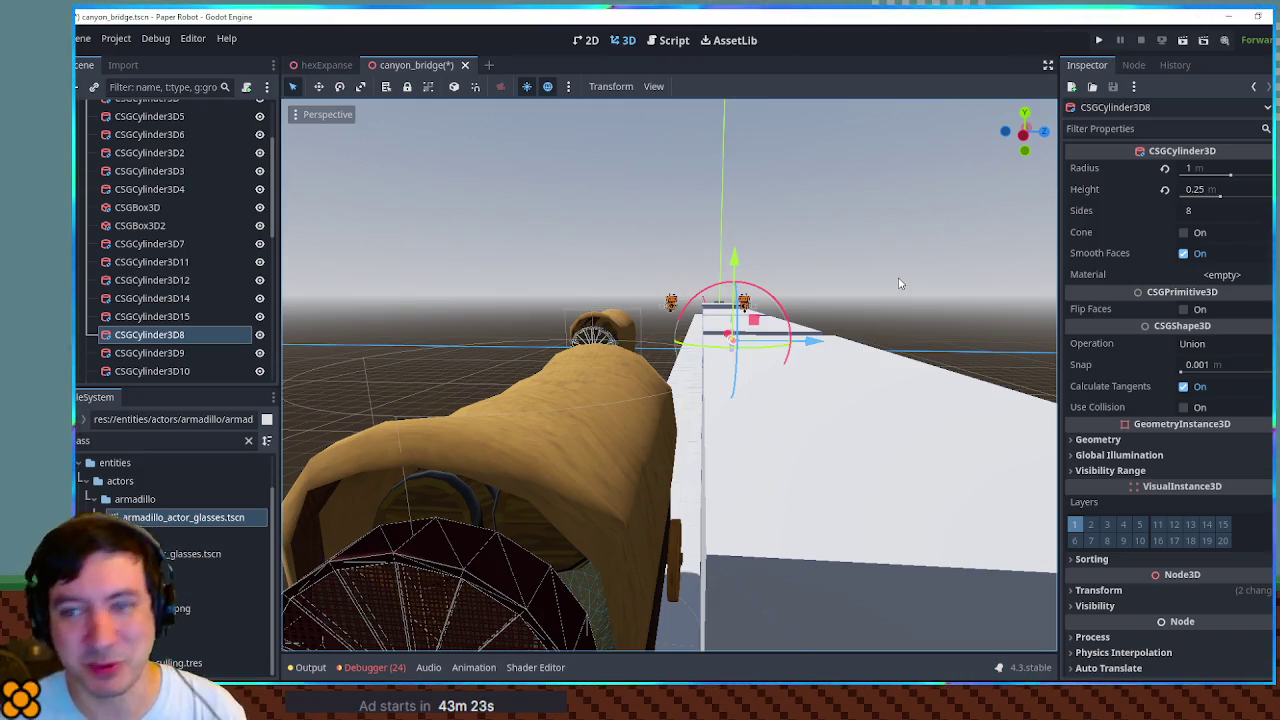
click(910, 274)
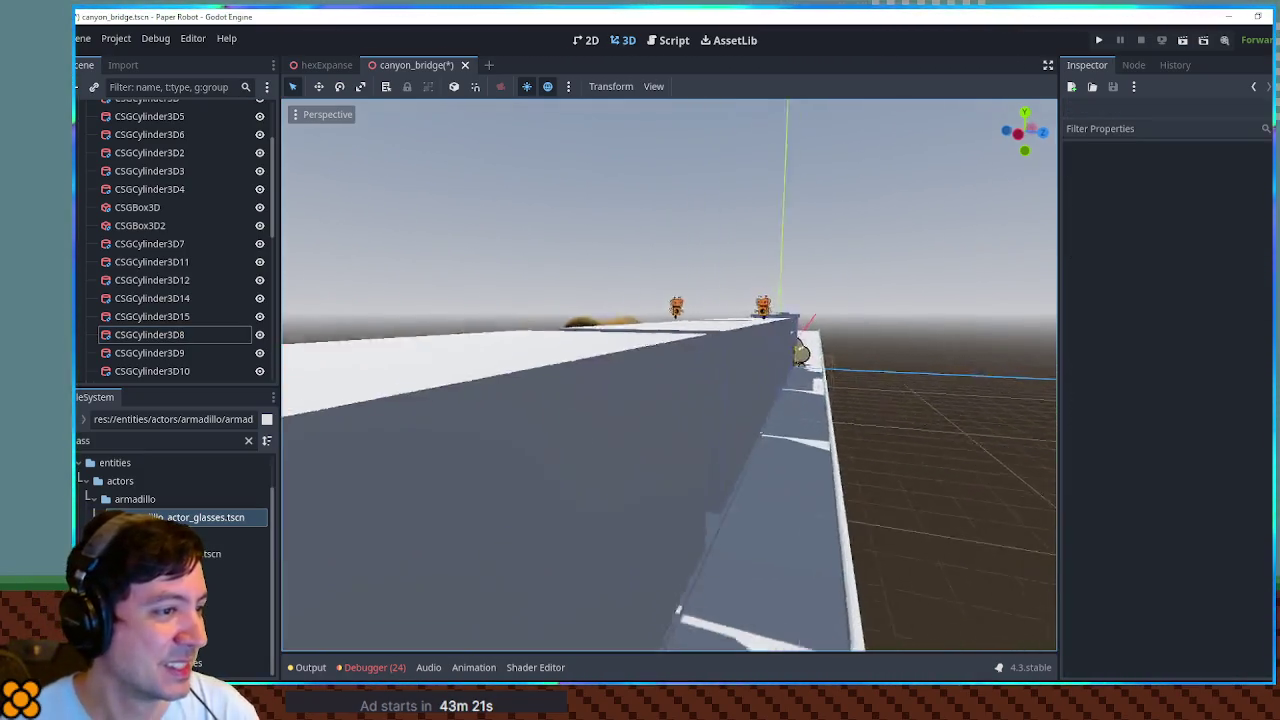
key(w)
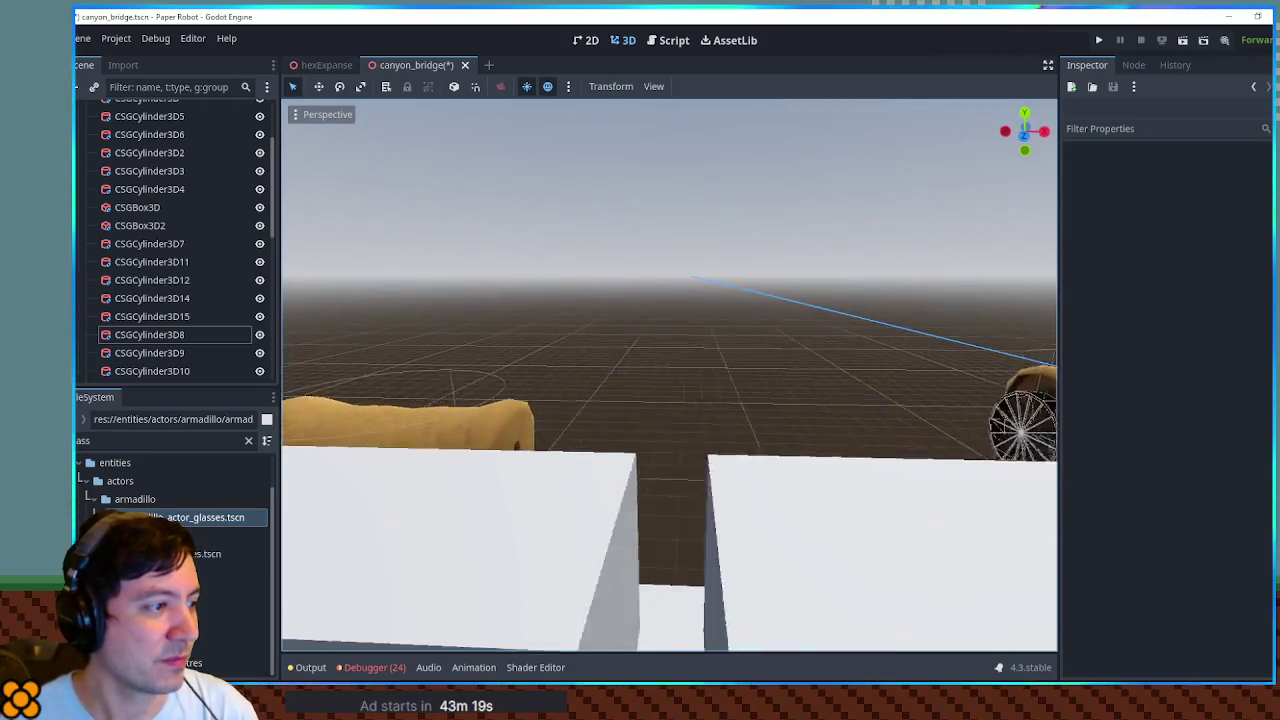
key(s)
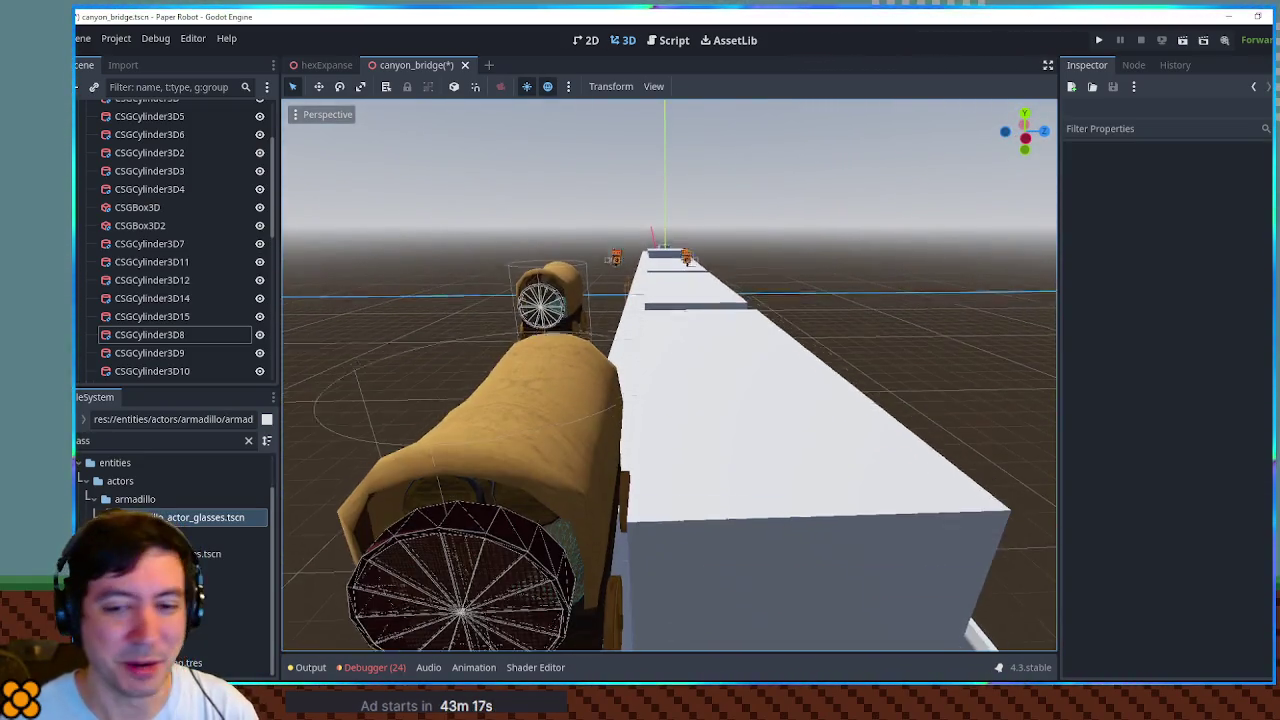
key(w)
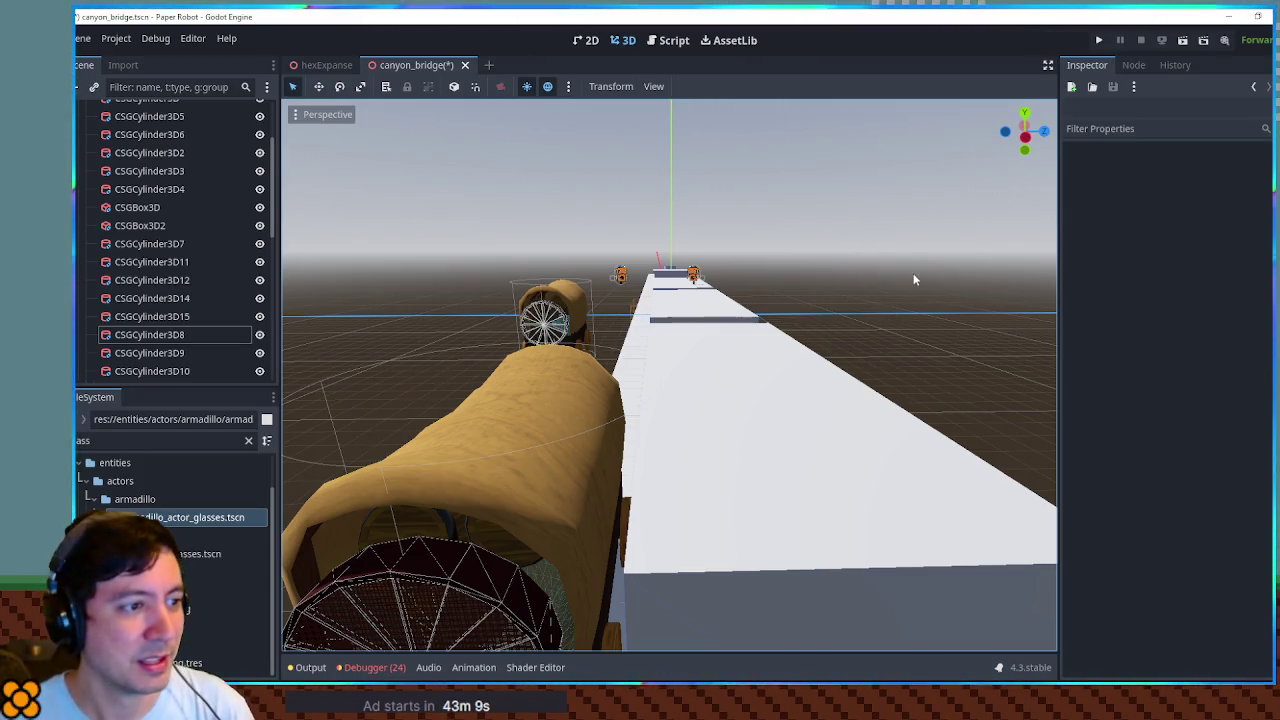
click(552, 416)
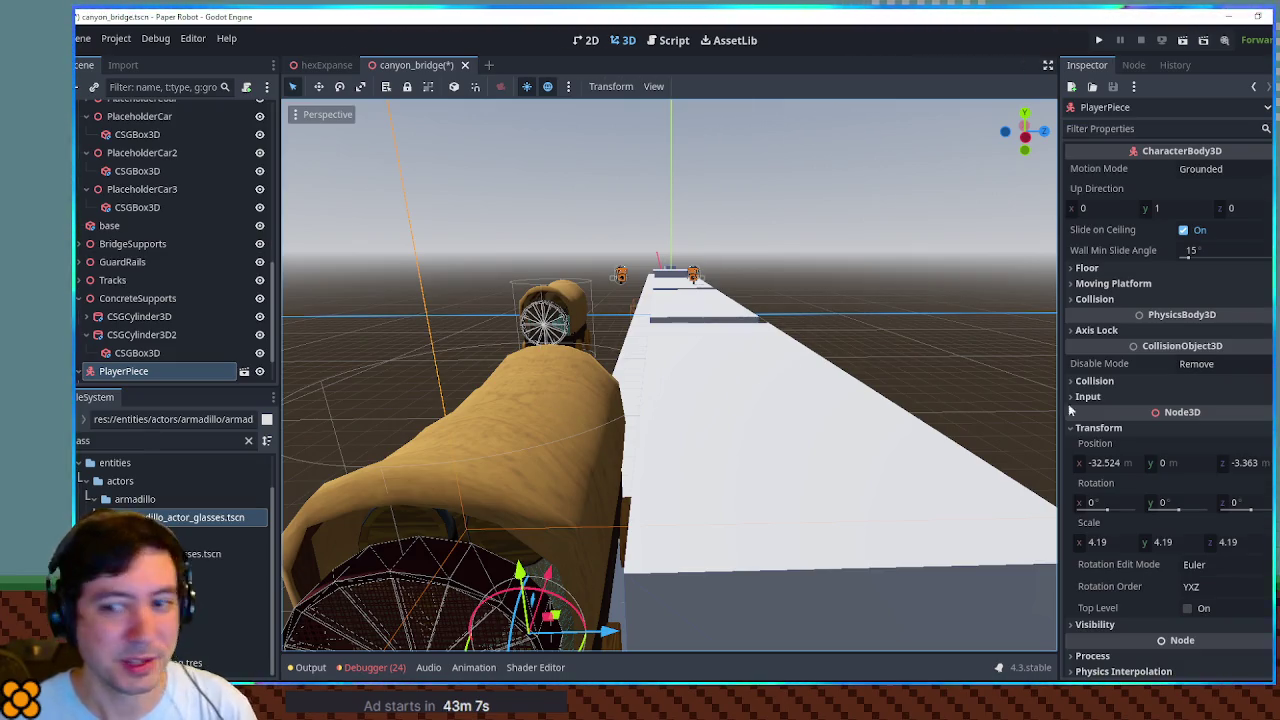
drag(766, 426, 720, 340)
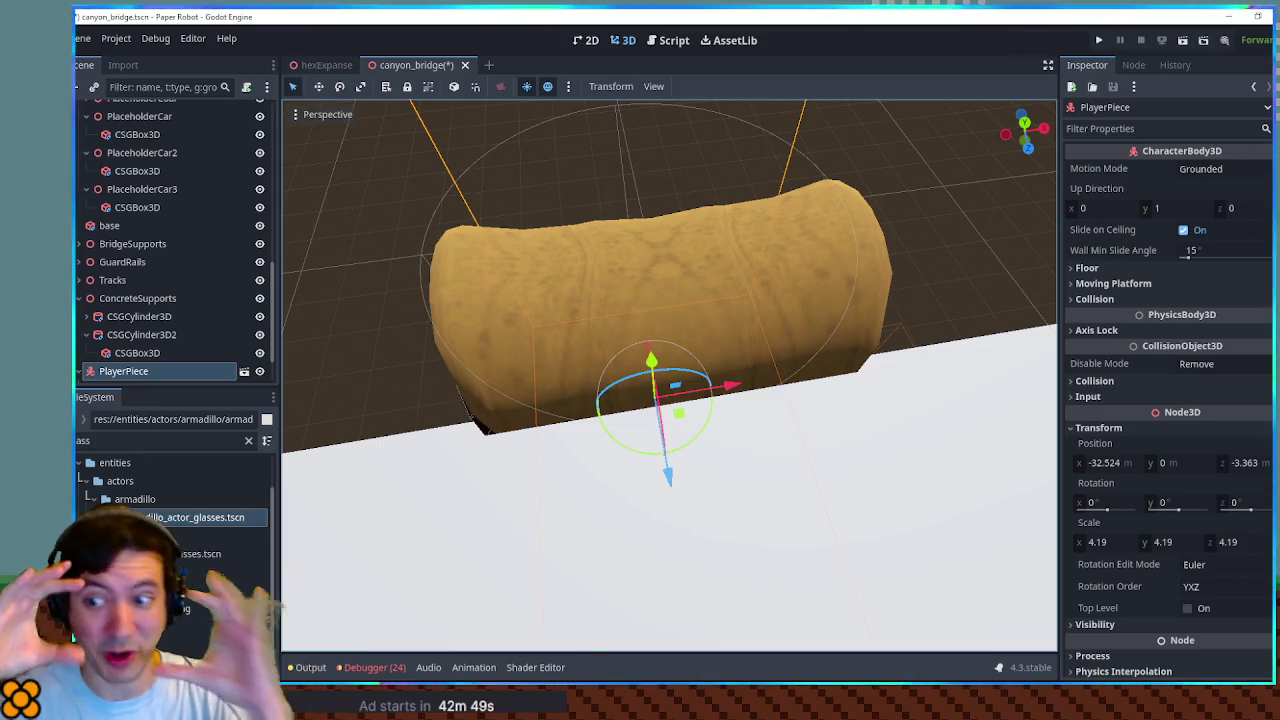
scroll(753, 425, down, 3)
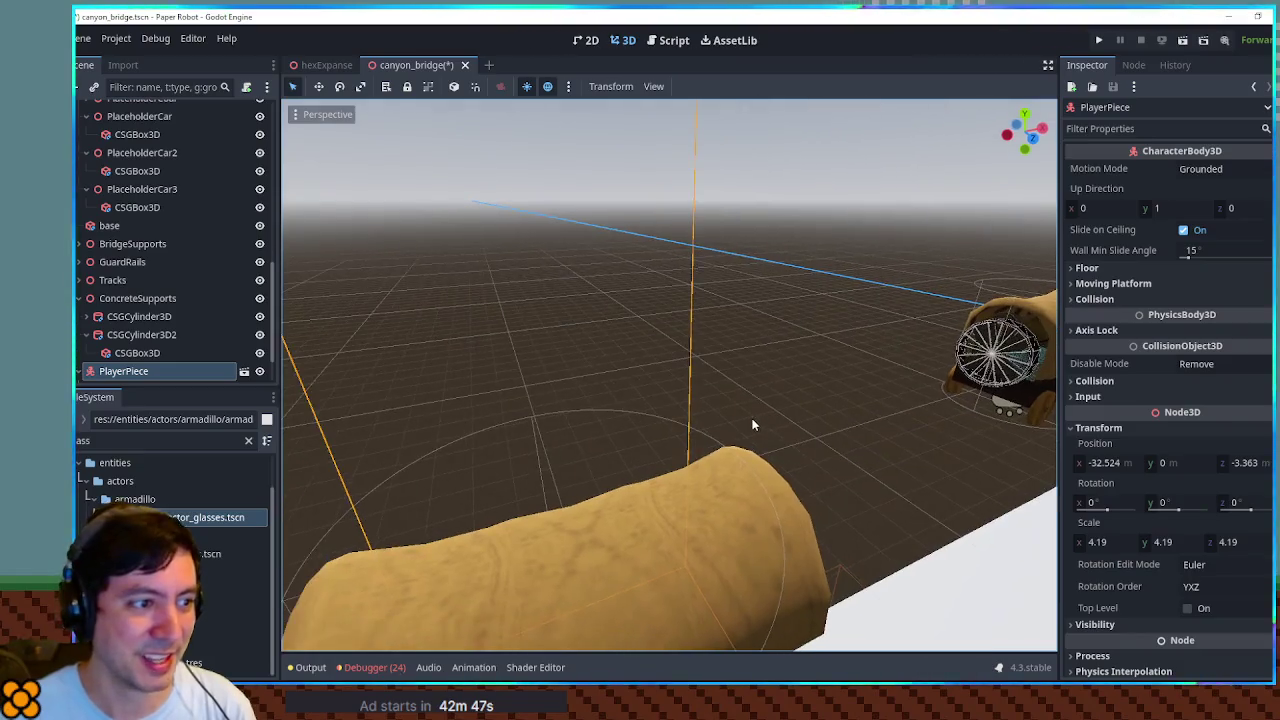
key(w)
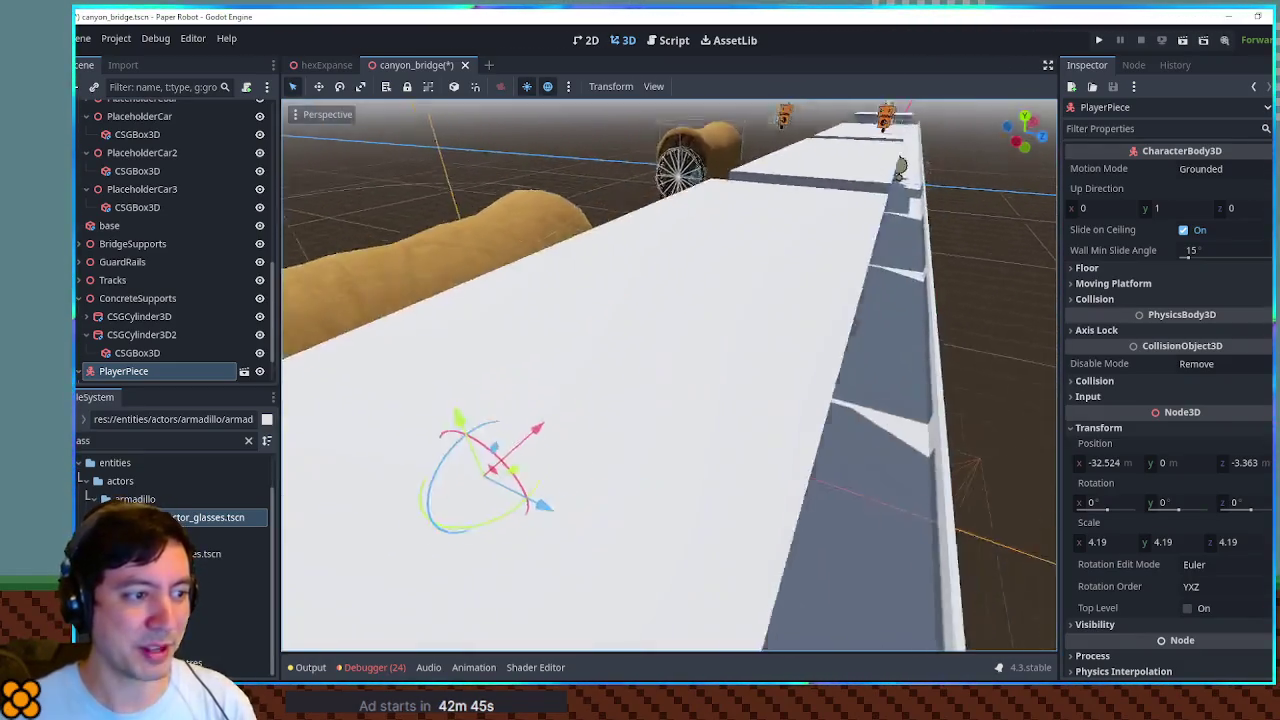
key(s)
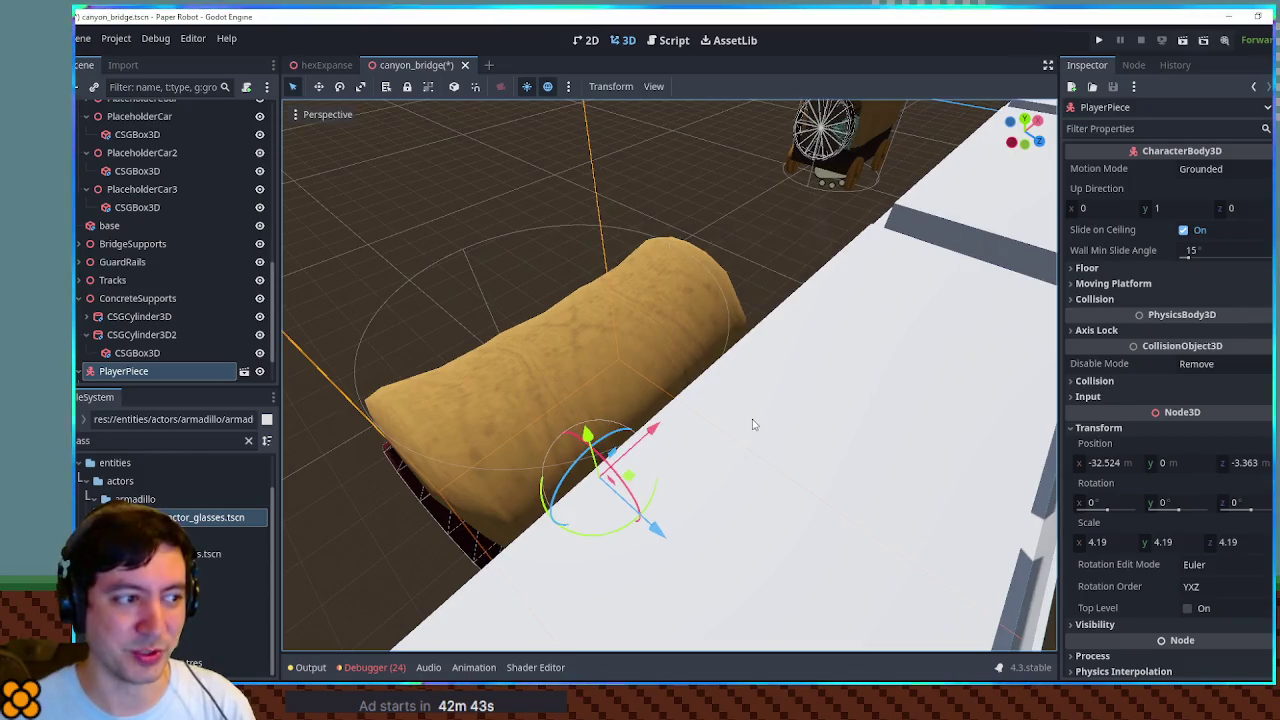
key(s)
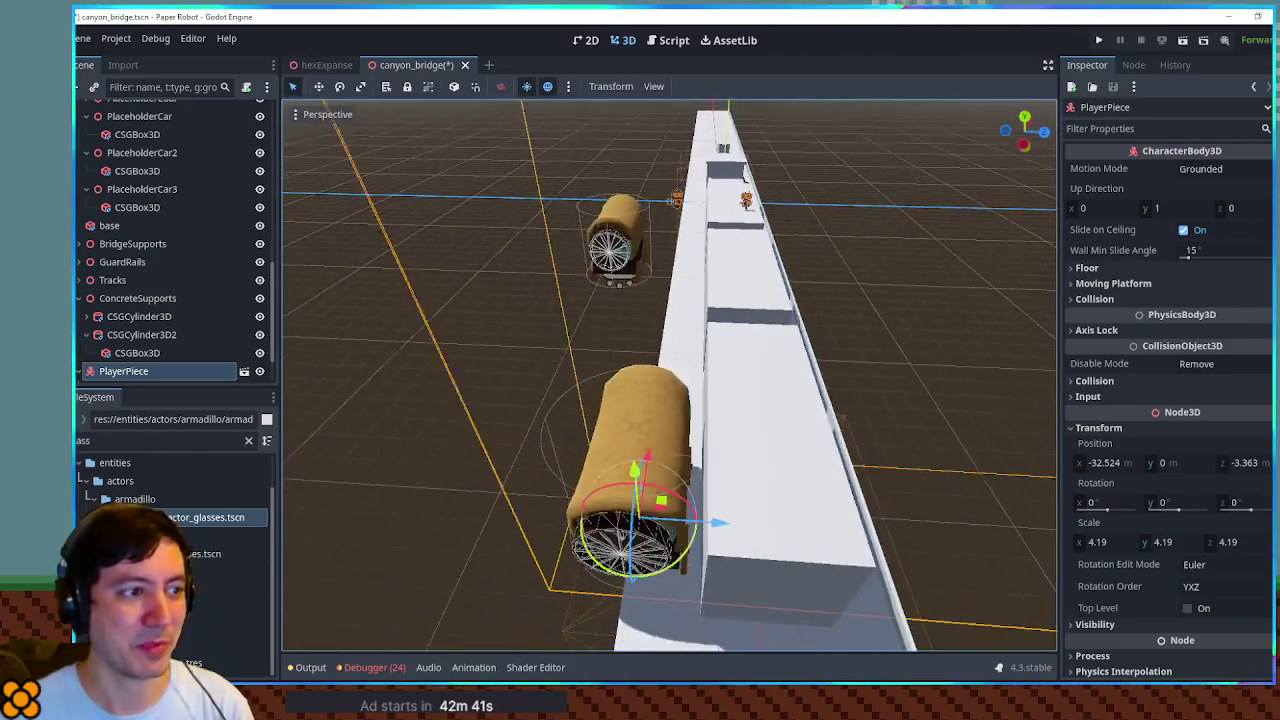
key(s)
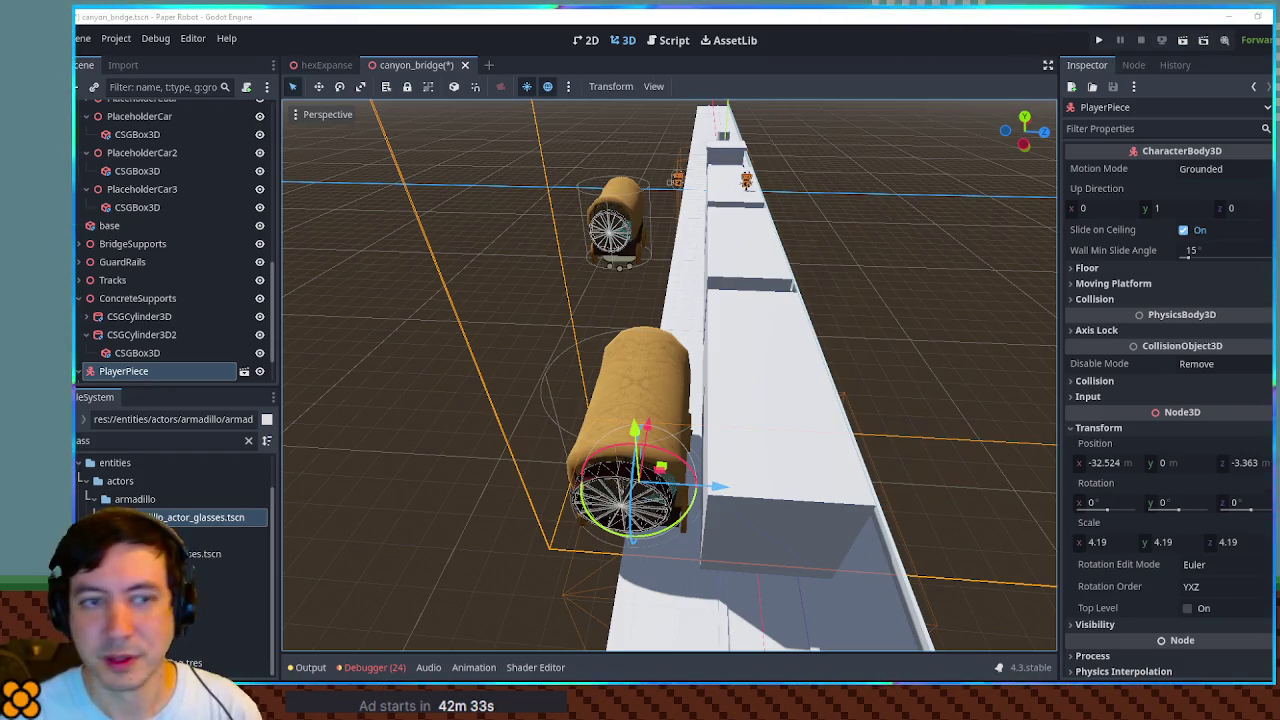
click(956, 328)
key(w)
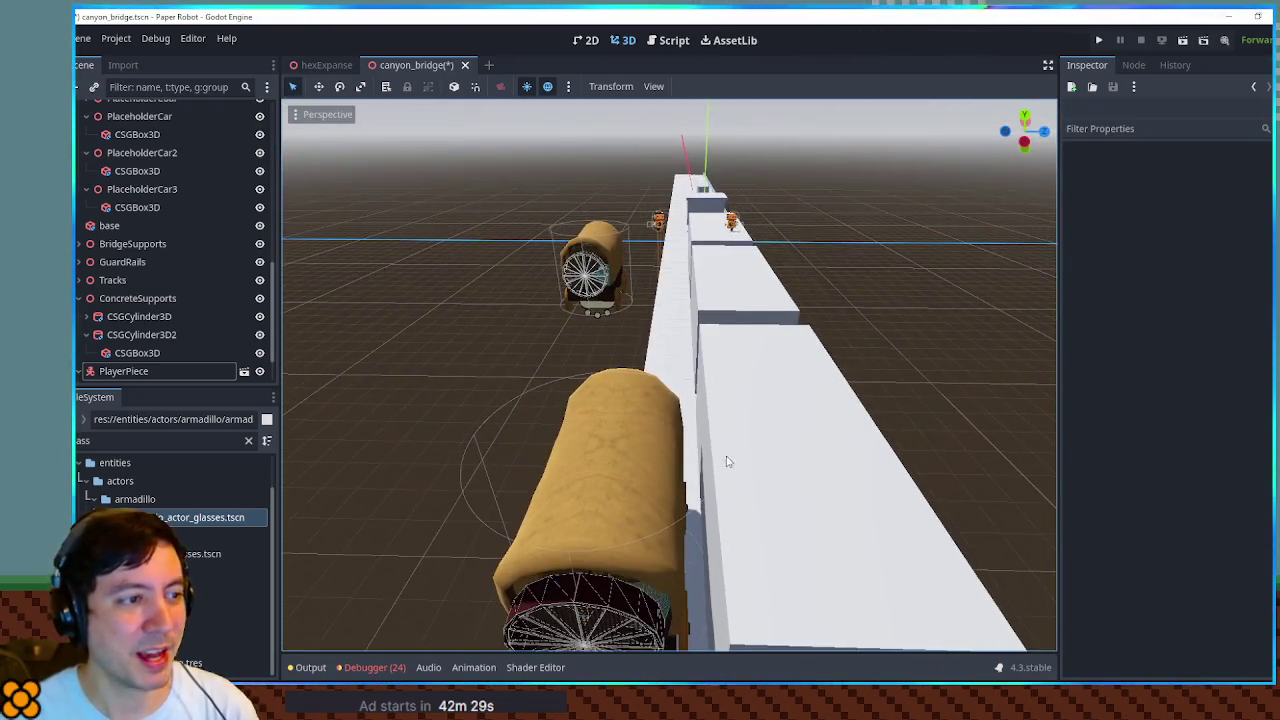
Select PlayerPiece and slide it along X to -27.511.
click(632, 488)
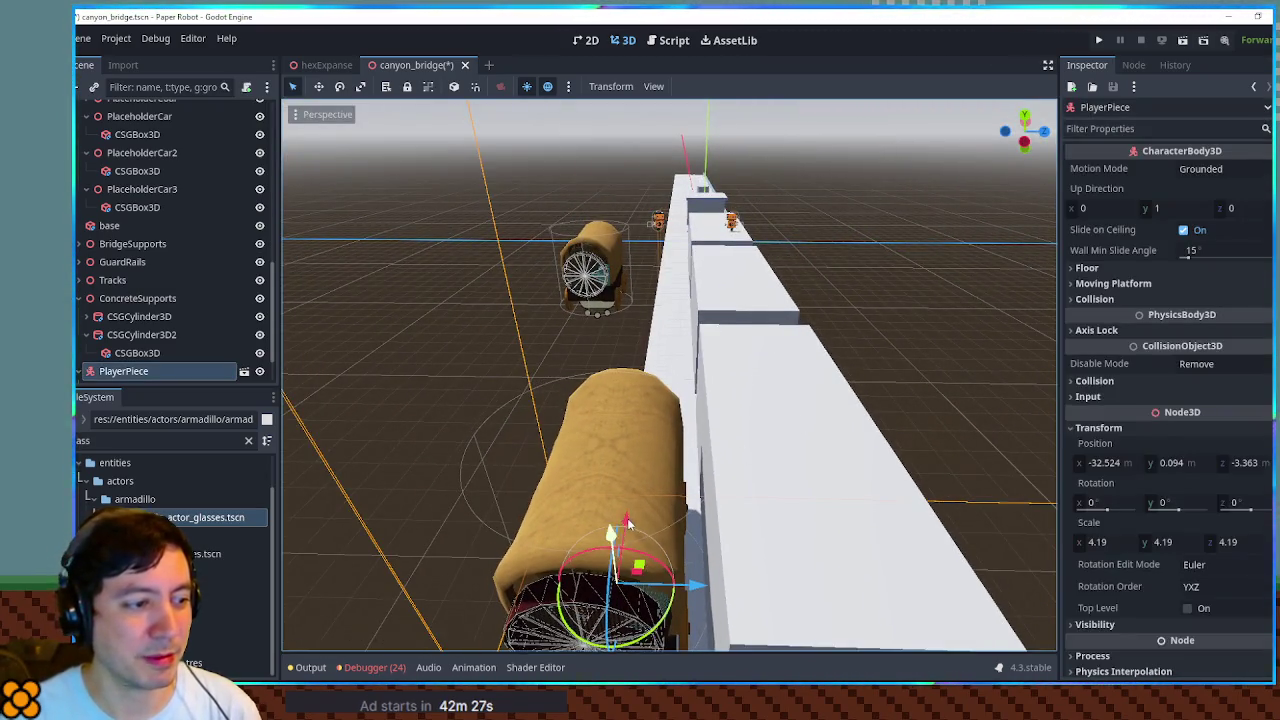
mouse_move(626, 518)
mouse_down()
mouse_move(647, 357)
mouse_move(625, 517)
mouse_up()
click(945, 436)
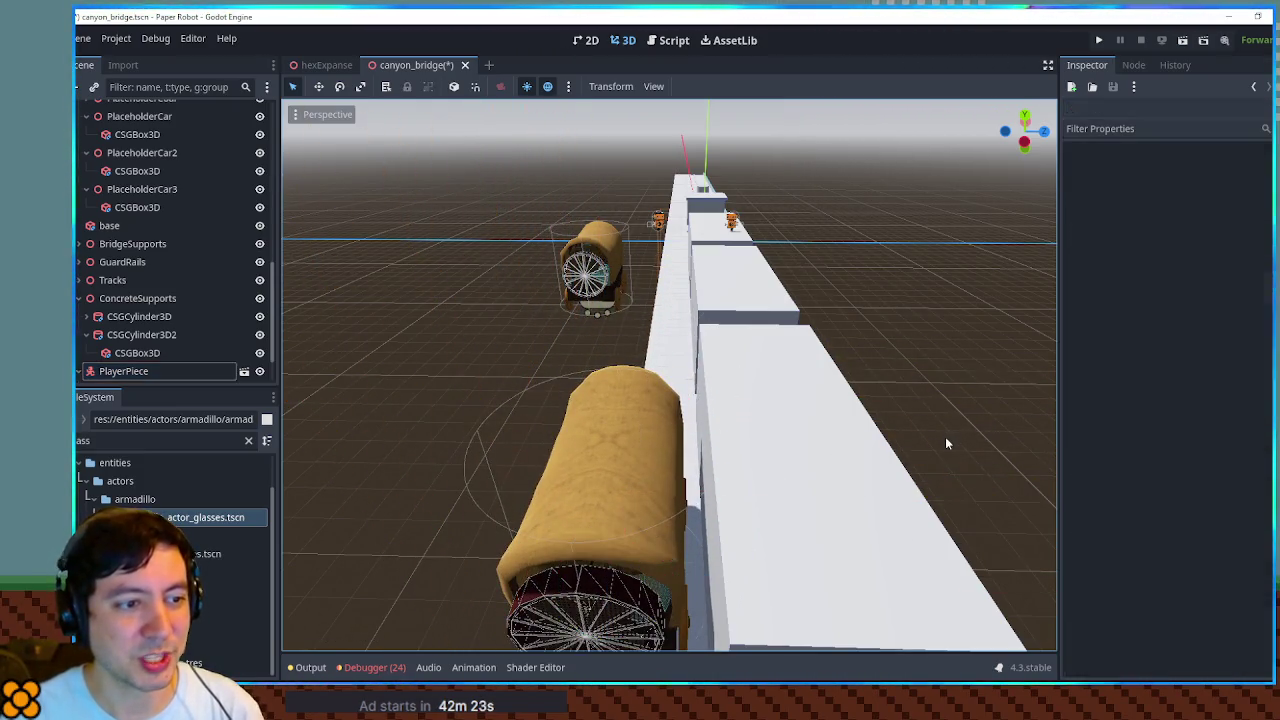
Orbit to a close view along the bridge deck and duplicate the piece as PlayerPiece2.
drag(907, 432, 687, 344)
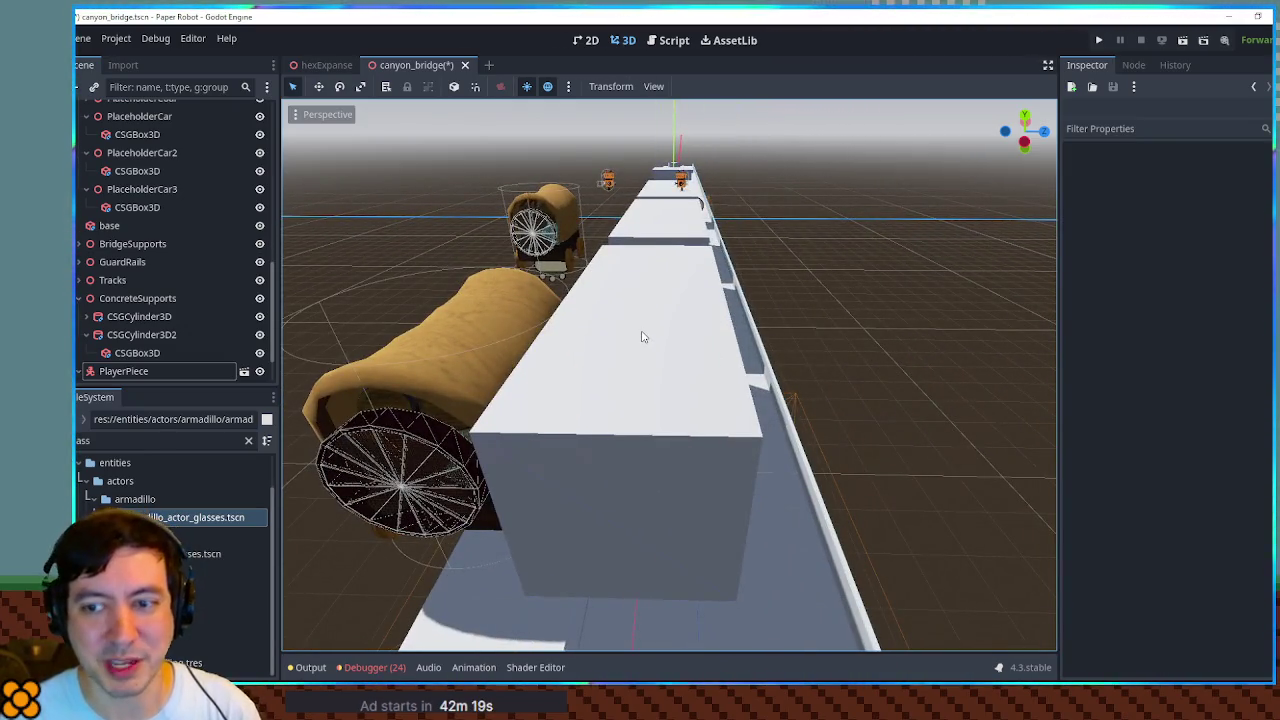
mouse_move(478, 364)
mouse_down()
mouse_move(505, 389)
mouse_move(493, 397)
mouse_up()
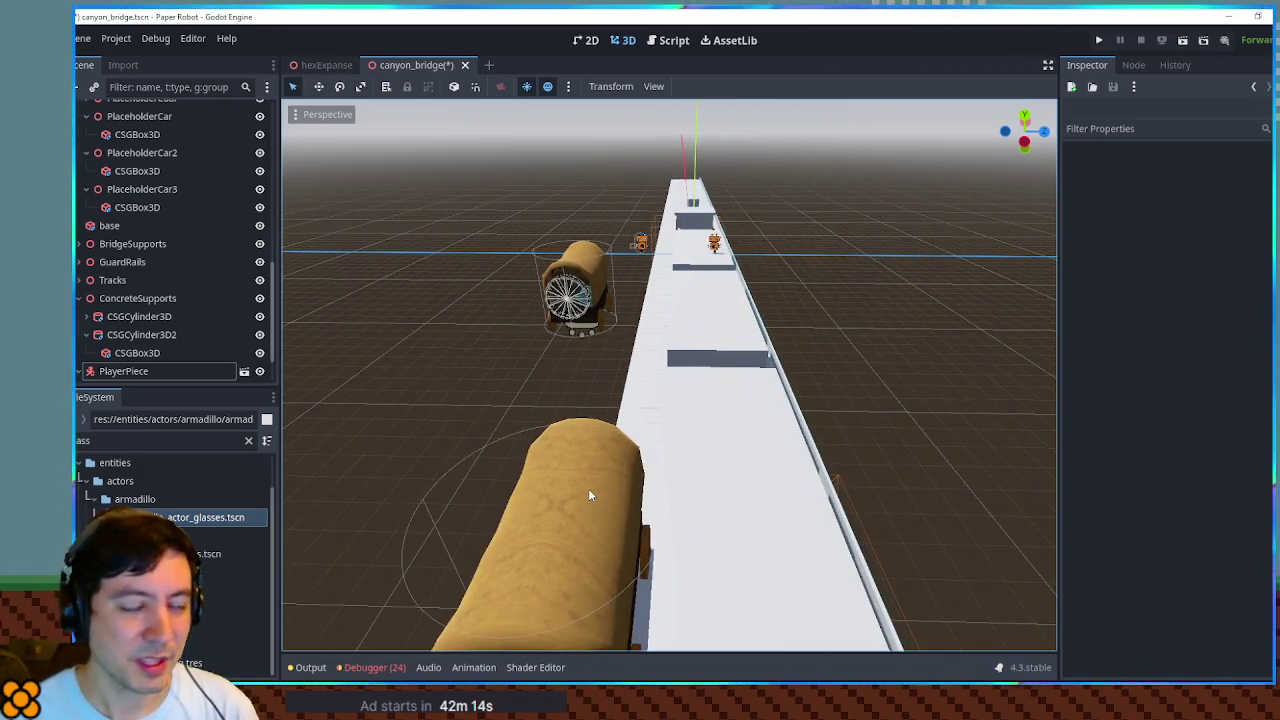
drag(587, 489, 630, 489)
key(ctrl+d)
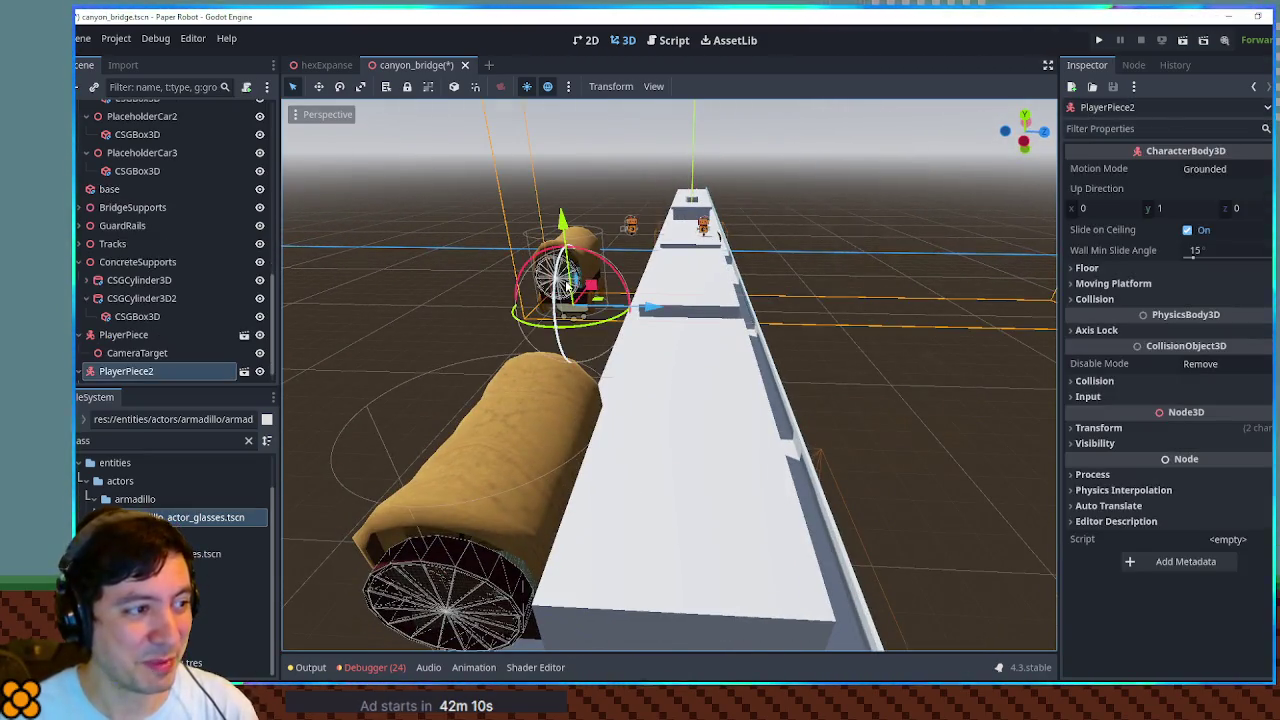
Frame PlayerPiece2 and move it along X, then Z, toward the first wagon.
drag(626, 292, 480, 400)
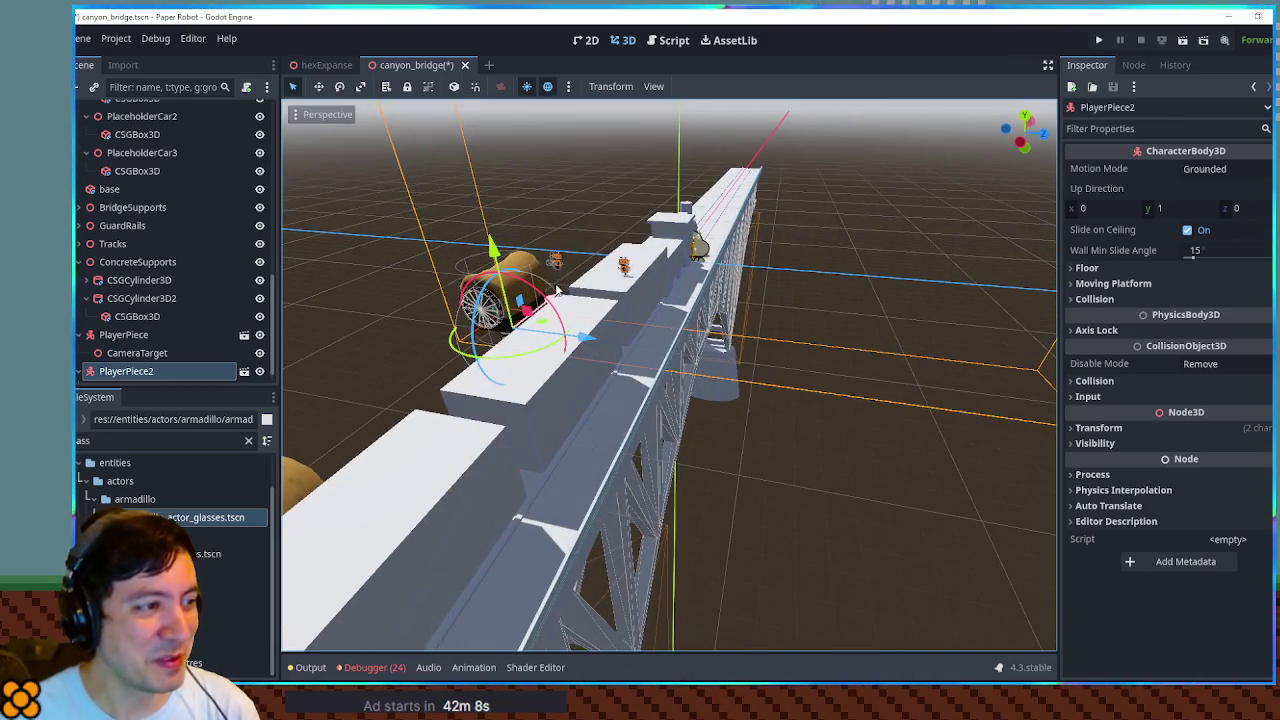
key(f)
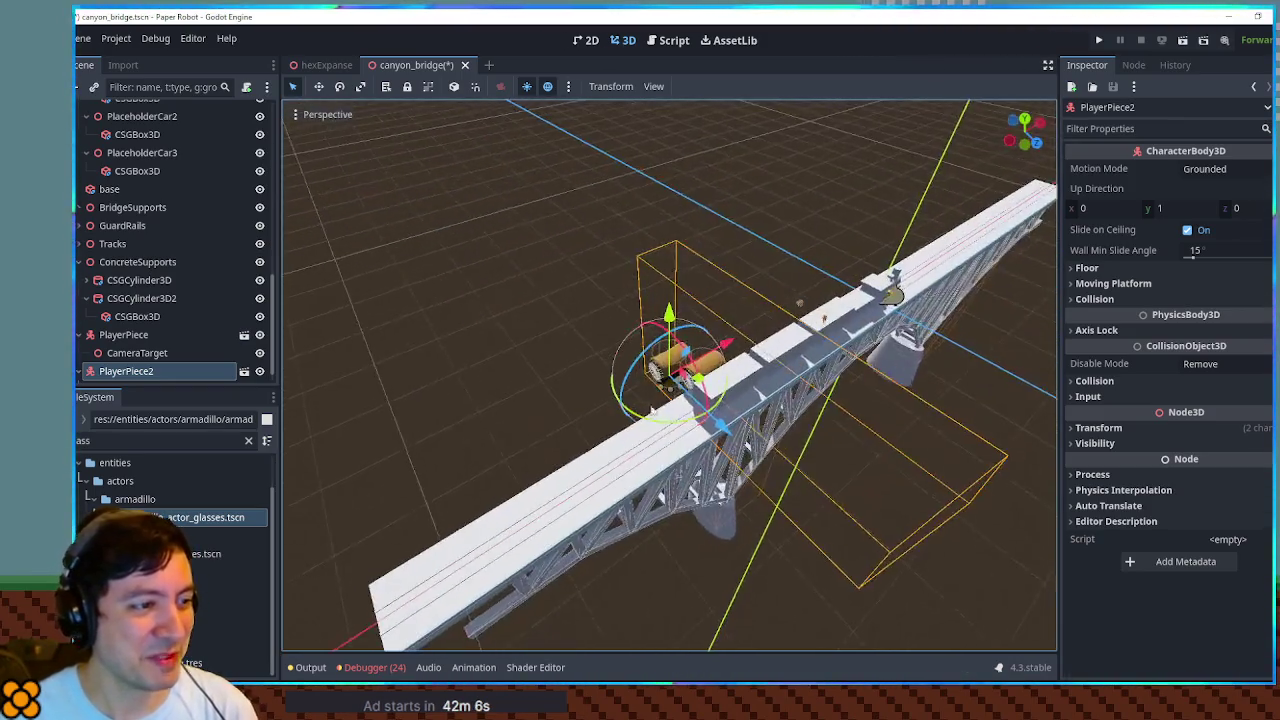
scroll(670, 380, up, 3)
key(g)
key(x)
drag(649, 380, 660, 418)
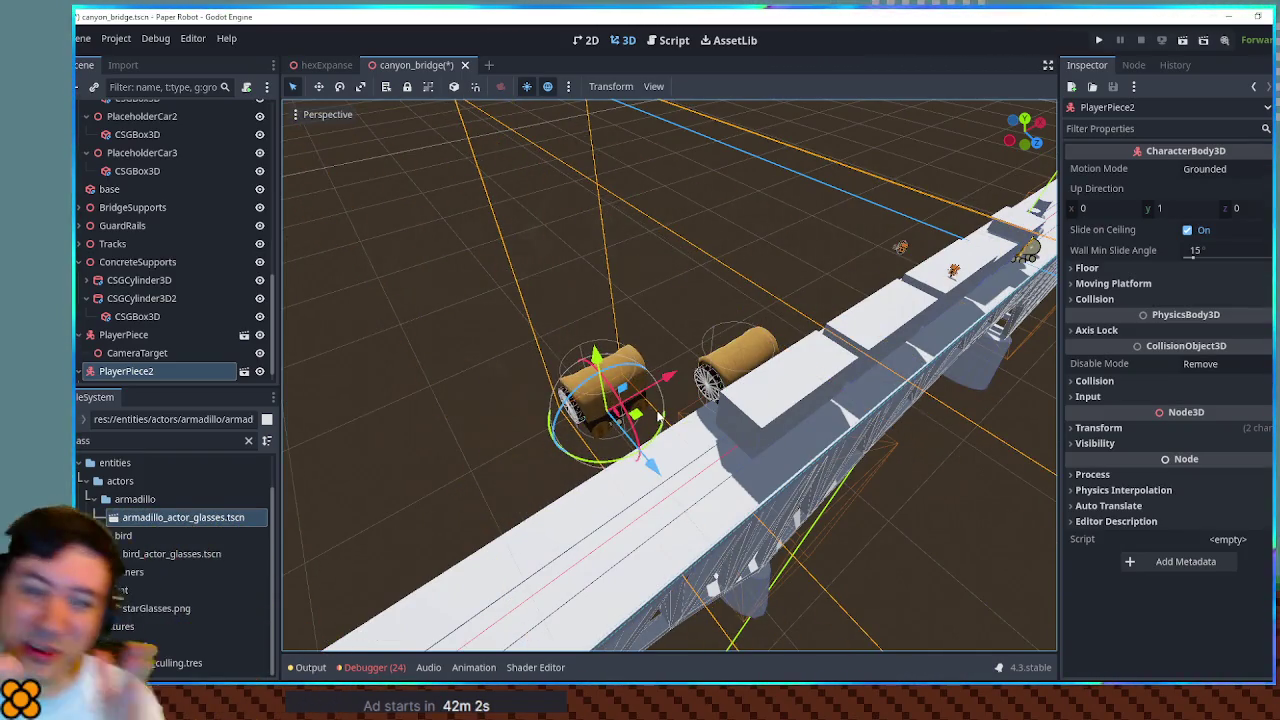
mouse_move(635, 420)
mouse_down()
mouse_move(555, 375)
mouse_move(690, 360)
mouse_move(790, 372)
mouse_move(720, 376)
mouse_up()
scroll(720, 376, down, 3)
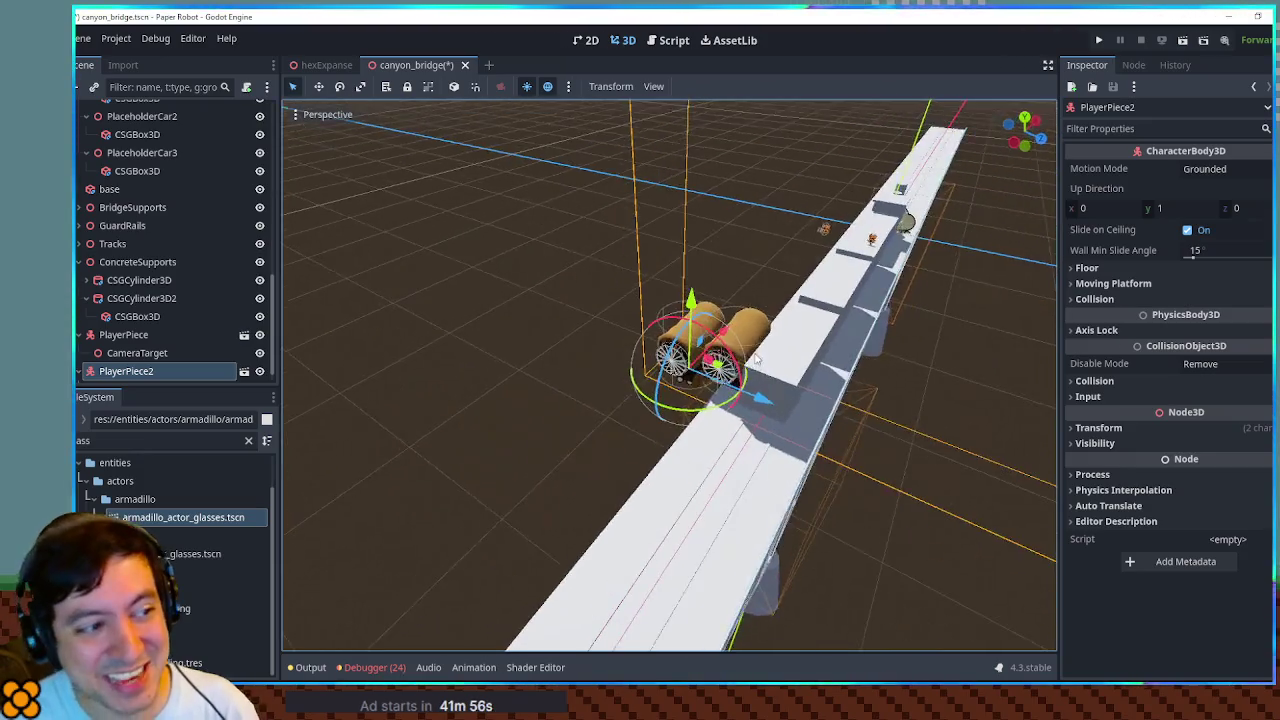
scroll(725, 350, up, 8)
key(g)
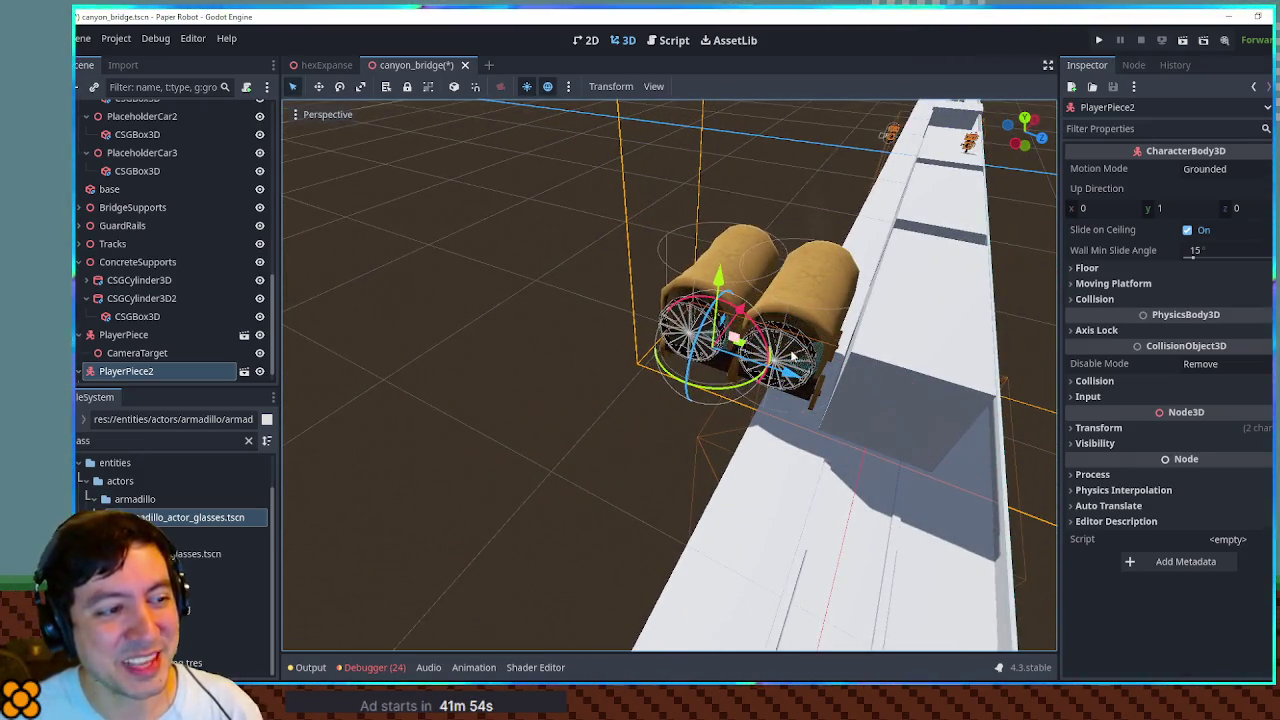
key(z)
click(767, 374)
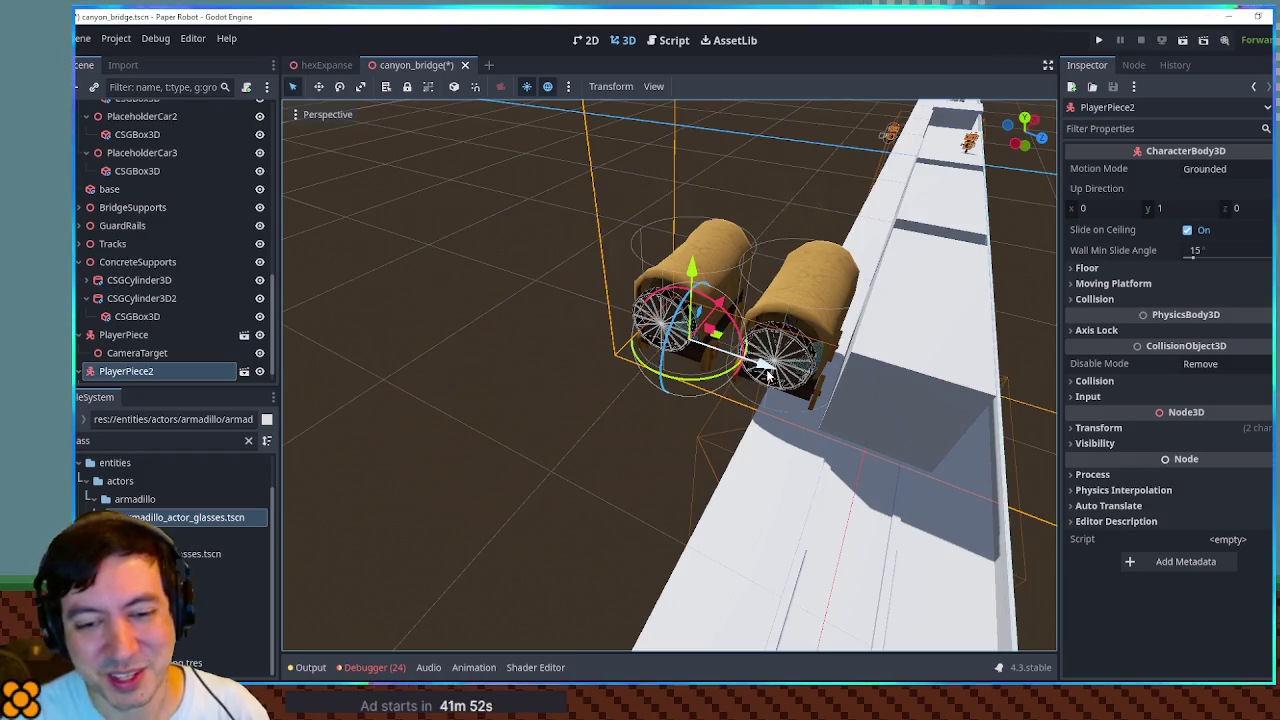
Orbit around both wagons and nudge PlayerPiece2 along X beside the other wagon.
mouse_move(767, 374)
mouse_down()
mouse_move(829, 386)
mouse_move(800, 396)
mouse_up()
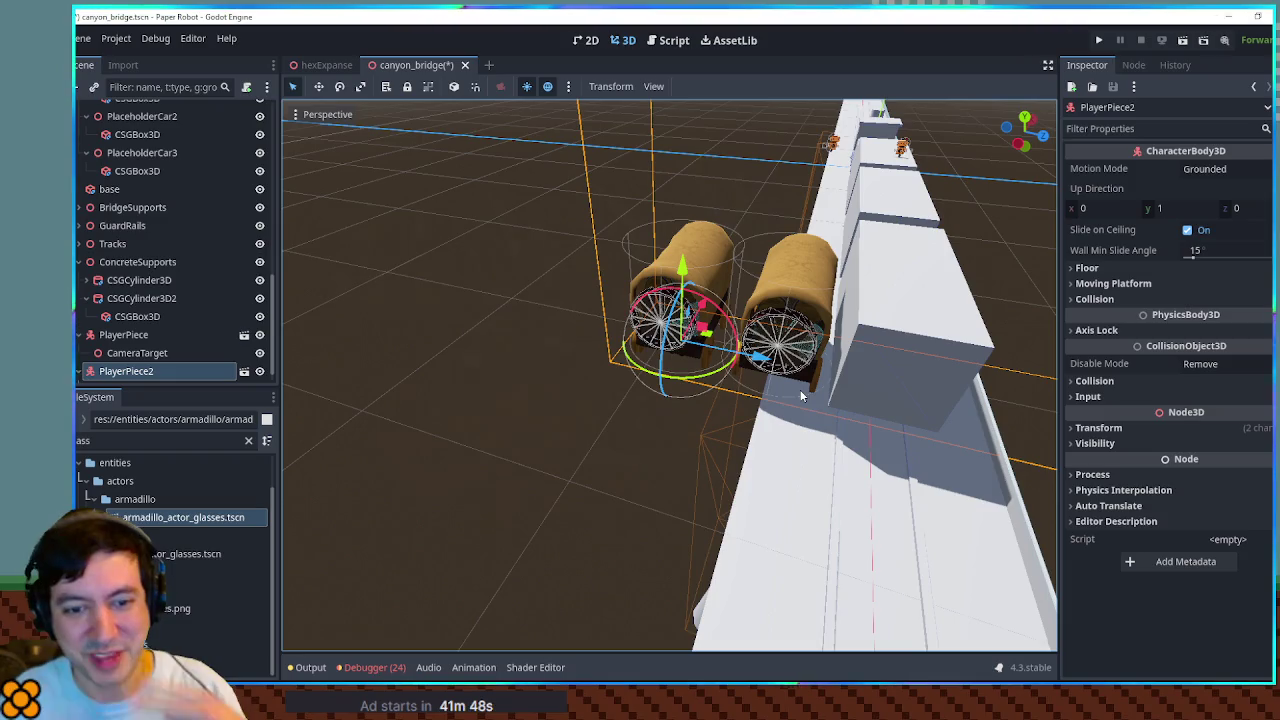
mouse_move(826, 358)
mouse_down()
mouse_move(493, 333)
mouse_move(881, 348)
mouse_move(806, 355)
mouse_up()
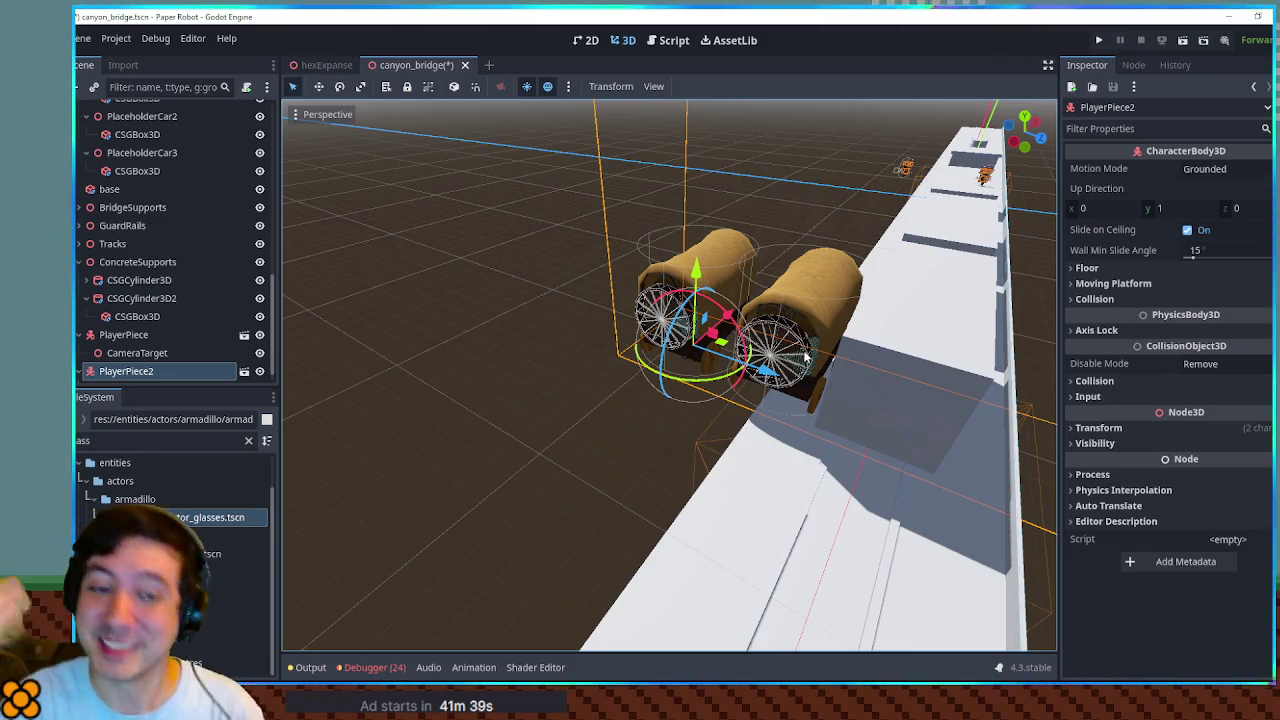
mouse_move(801, 358)
mouse_down()
mouse_move(750, 320)
mouse_move(760, 304)
mouse_move(725, 318)
mouse_up()
scroll(797, 297, up, 2)
scroll(797, 297, down, 1)
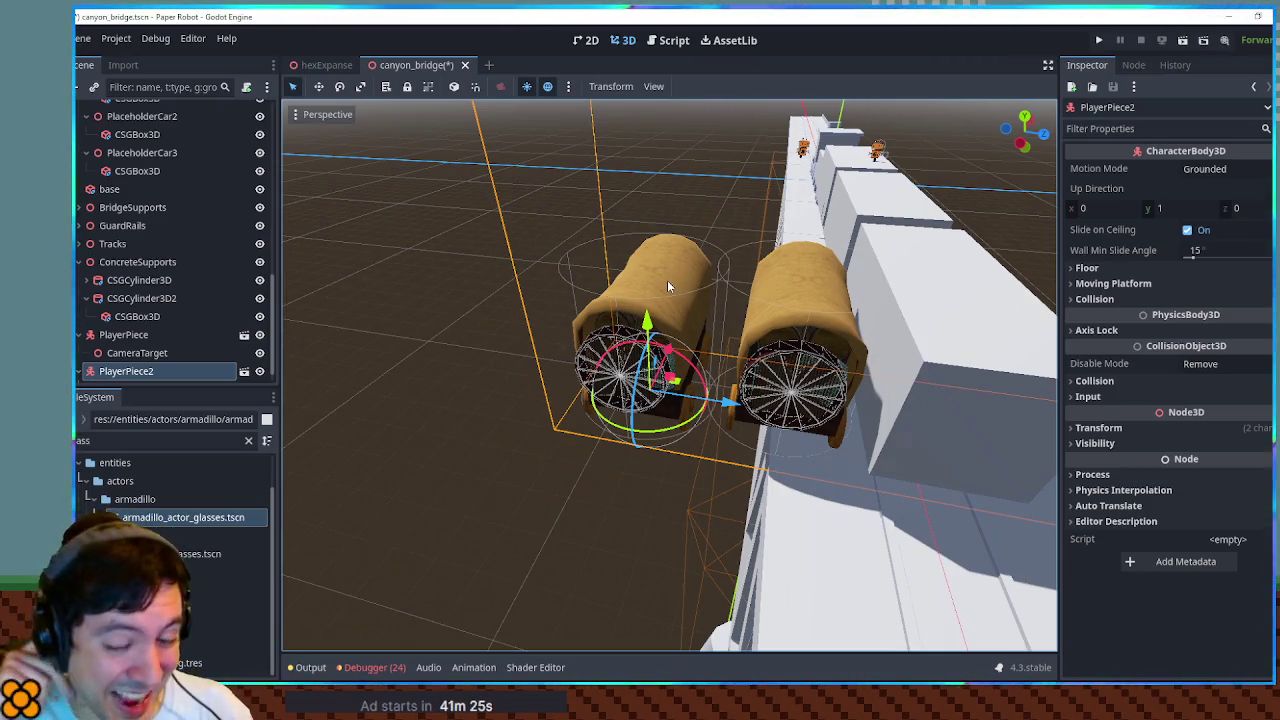
mouse_move(688, 348)
mouse_down()
mouse_move(680, 318)
mouse_move(668, 330)
mouse_move(780, 372)
mouse_move(684, 270)
mouse_up()
Orbit along the wall and slide PlayerPiece2 along the bridge beside the train.
click(810, 372)
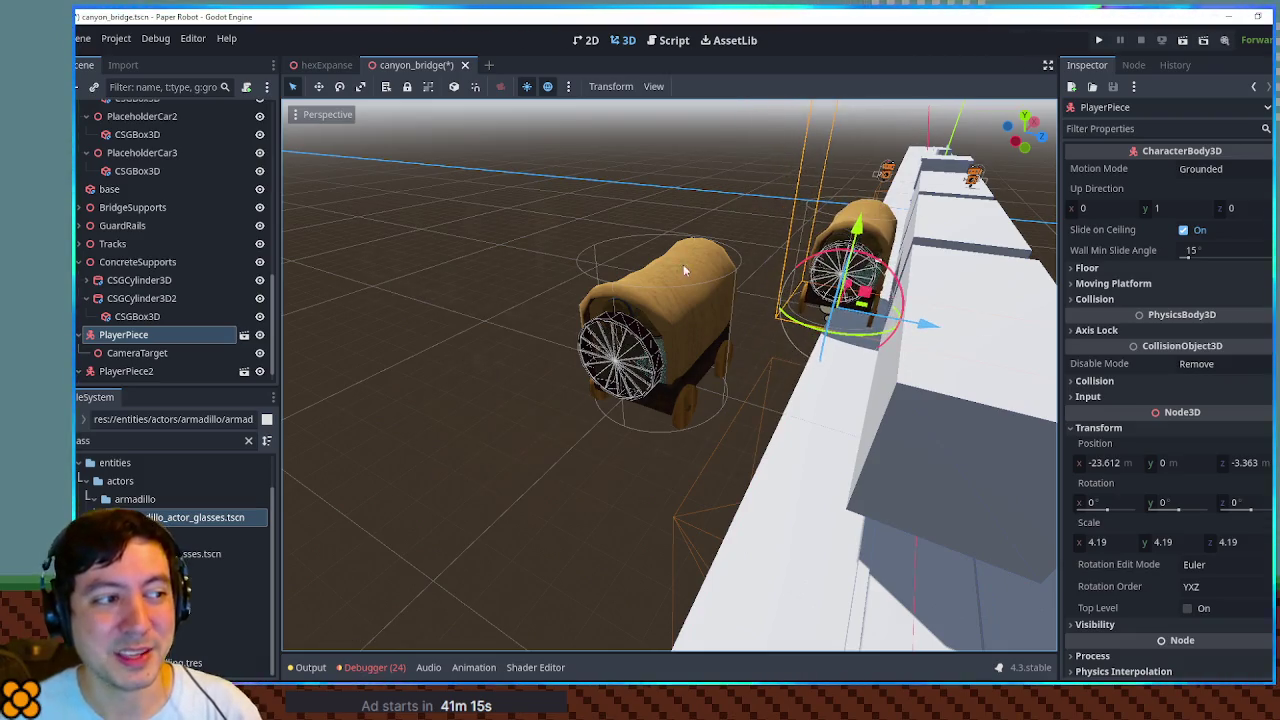
drag(880, 330, 837, 312)
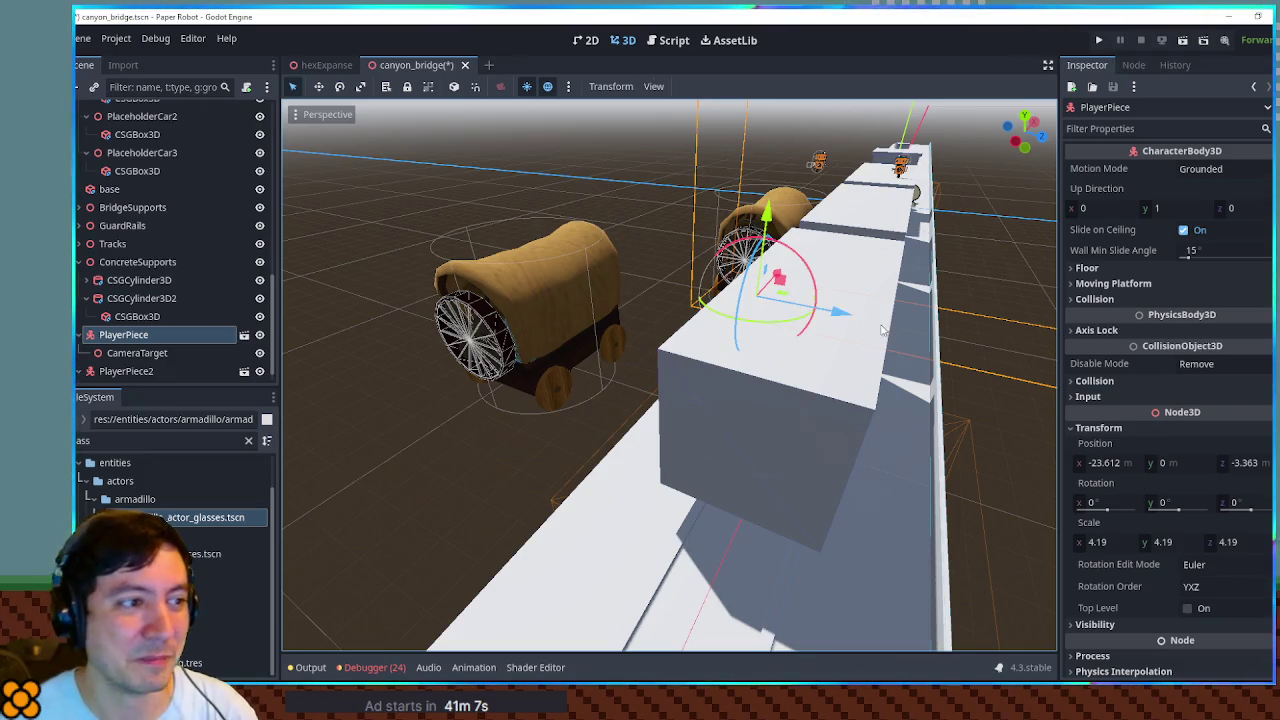
scroll(840, 315, up, 5)
scroll(870, 325, down, 5)
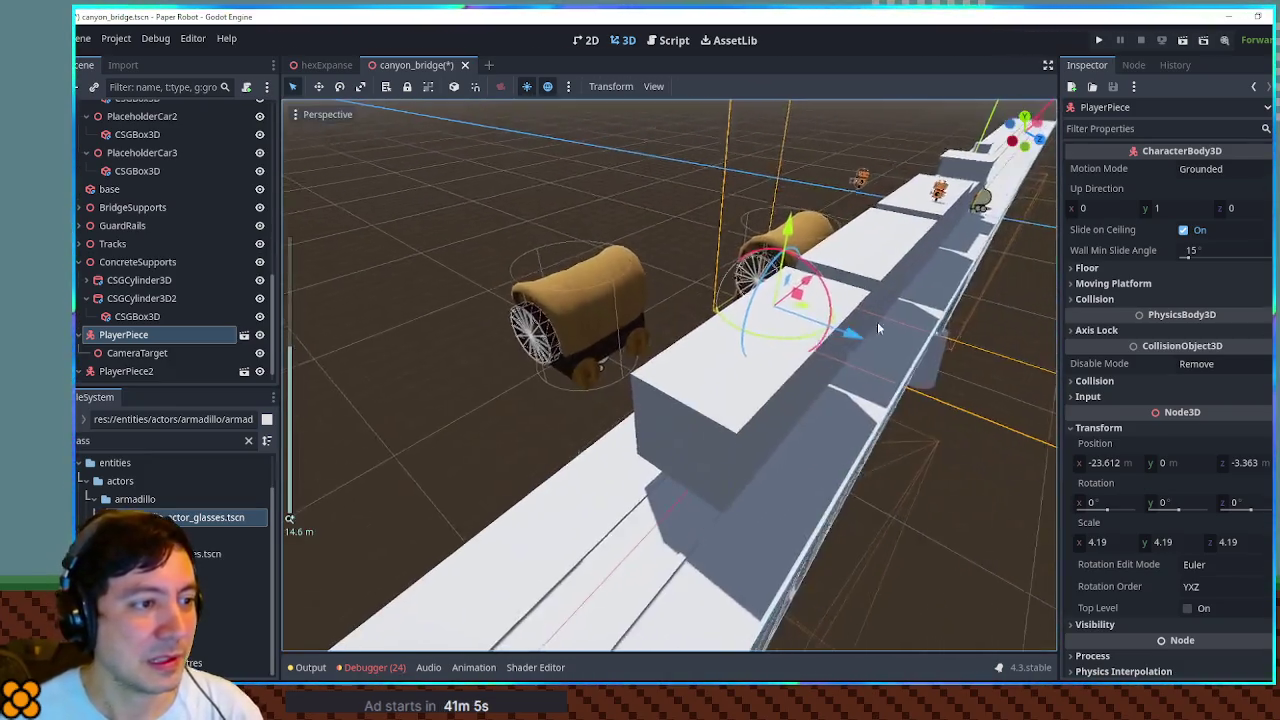
scroll(877, 328, up, 3)
mouse_move(877, 328)
mouse_down()
mouse_move(655, 358)
mouse_move(929, 330)
mouse_move(591, 310)
mouse_move(540, 420)
mouse_up()
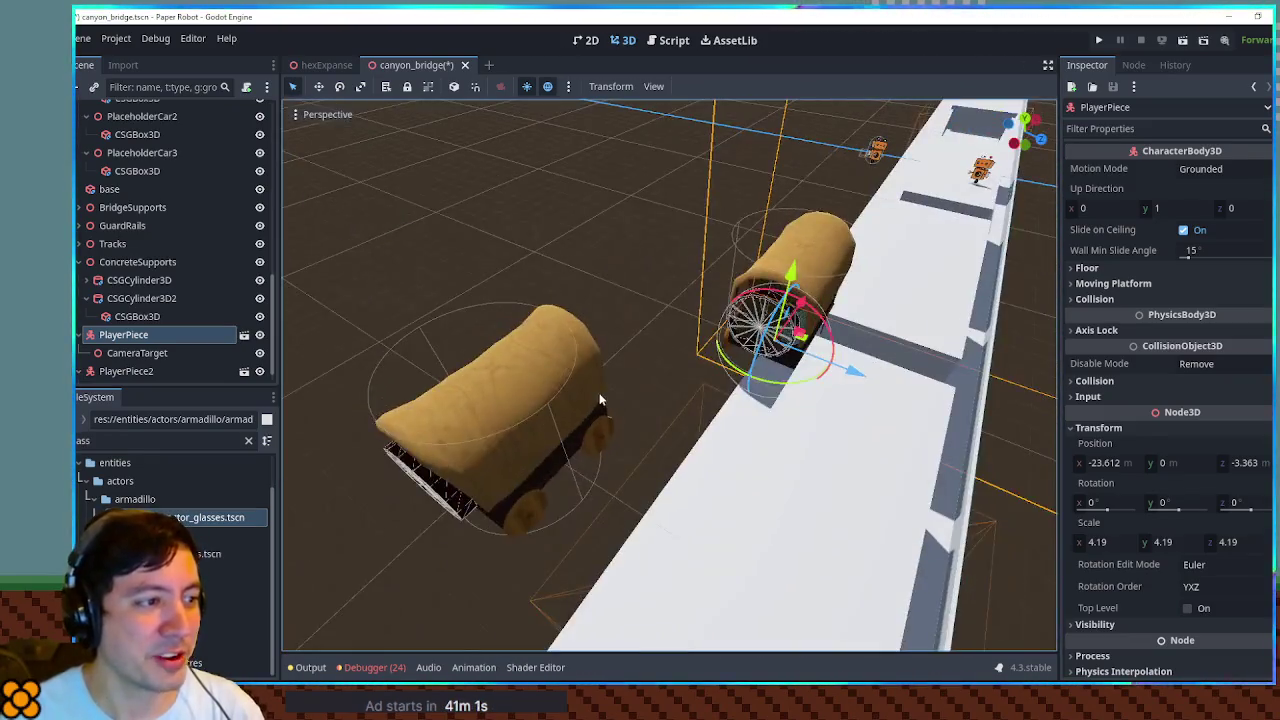
click(528, 428)
drag(610, 396, 730, 320)
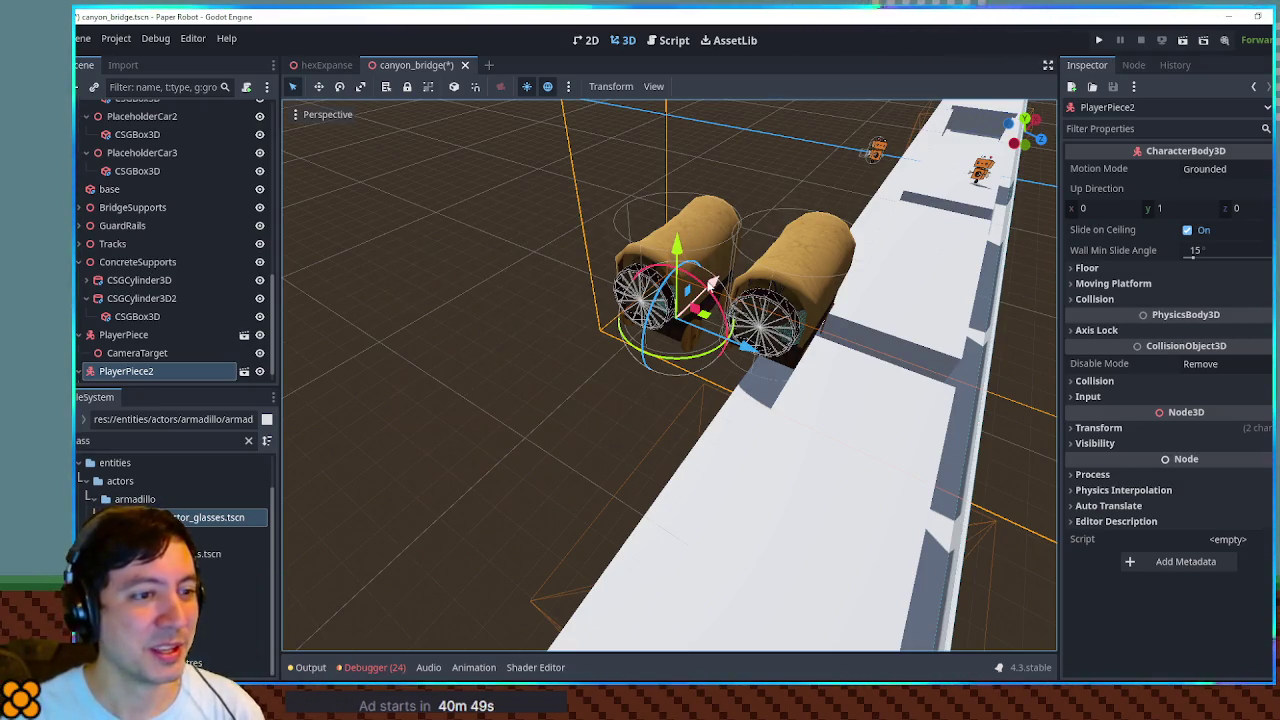
Select PlayerPiece and slide it along X to -32.647.
mouse_move(711, 283)
mouse_down()
mouse_move(500, 287)
mouse_move(700, 300)
mouse_up()
click(709, 301)
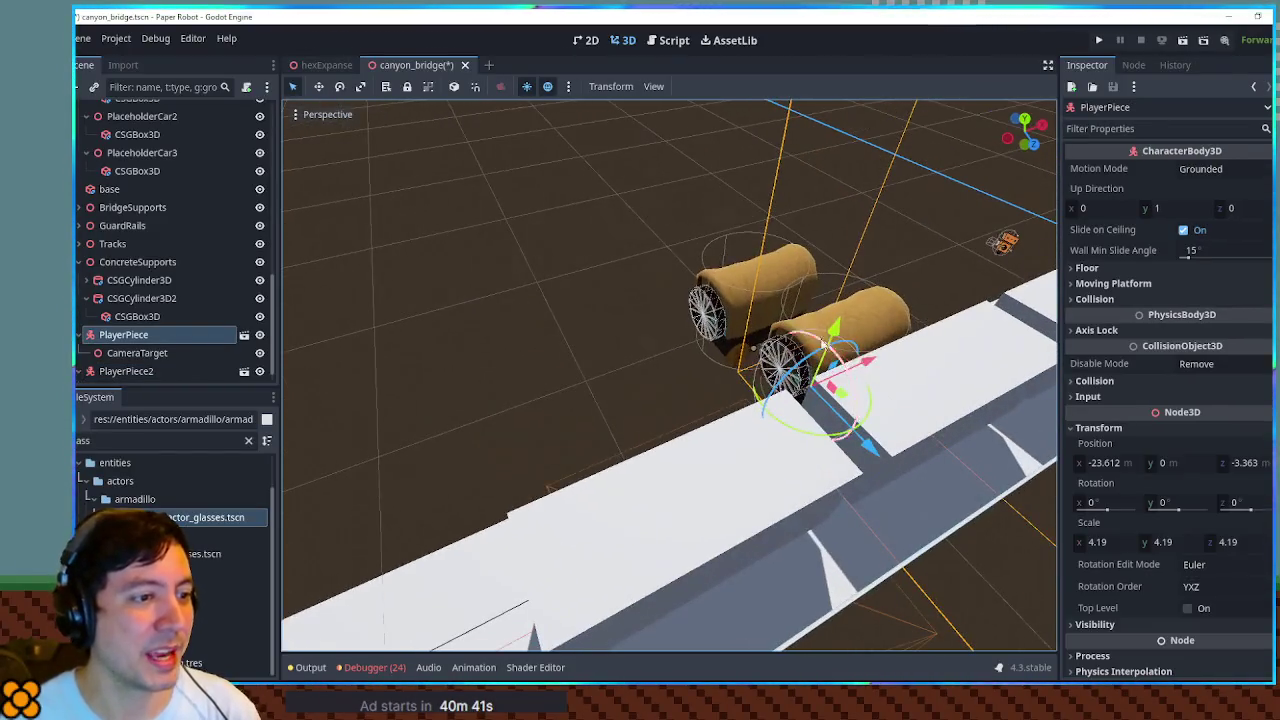
mouse_move(829, 357)
mouse_down()
mouse_move(893, 374)
mouse_move(808, 397)
mouse_move(925, 427)
mouse_up()
mouse_move(688, 452)
mouse_down()
mouse_move(548, 452)
mouse_move(509, 398)
mouse_move(876, 418)
mouse_move(743, 401)
mouse_move(810, 432)
mouse_move(575, 408)
mouse_move(602, 419)
mouse_move(665, 424)
mouse_move(650, 420)
mouse_move(680, 405)
mouse_move(566, 397)
mouse_move(830, 420)
mouse_move(560, 420)
mouse_move(500, 405)
mouse_up()
scroll(672, 425, up, 3)
mouse_move(600, 400)
mouse_down()
mouse_move(700, 400)
mouse_move(608, 440)
mouse_move(677, 443)
mouse_up()
drag(745, 413, 592, 432)
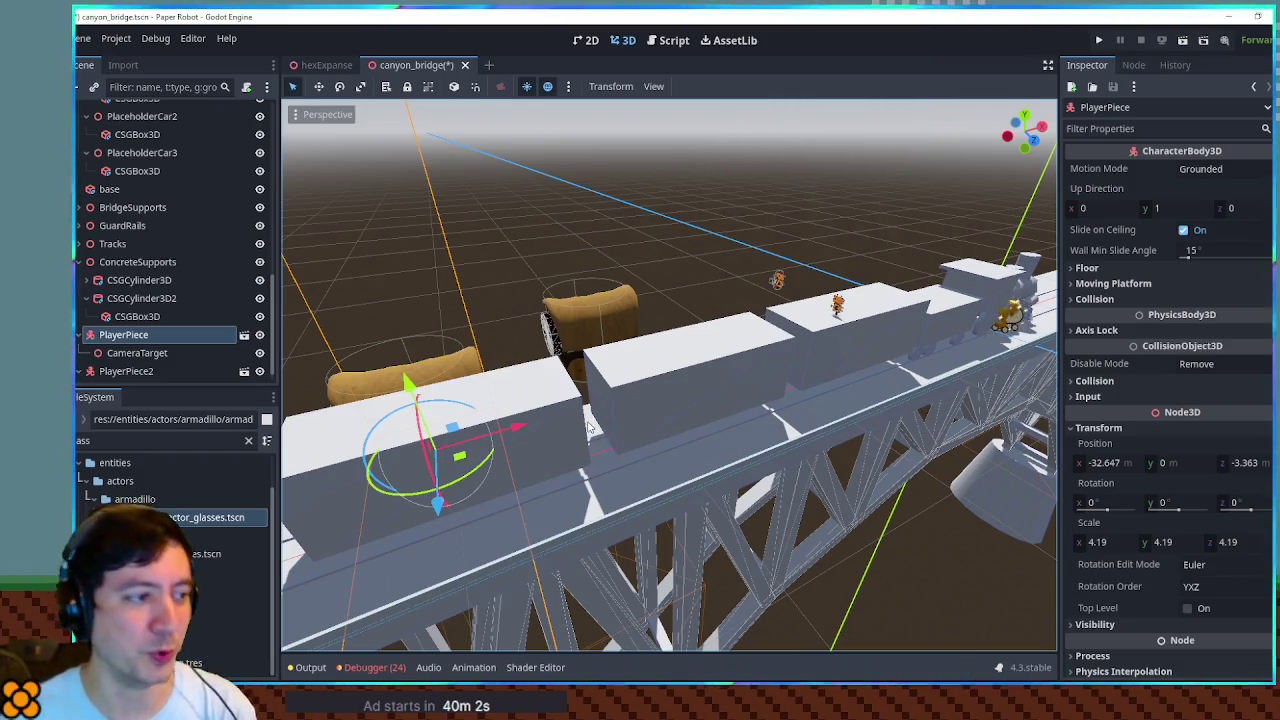
Slide PlayerPiece along X to about -23.4, beside PlayerPiece2 and the middle train car.
mouse_move(520, 435)
mouse_down()
mouse_move(710, 408)
mouse_move(530, 432)
mouse_move(705, 365)
mouse_up()
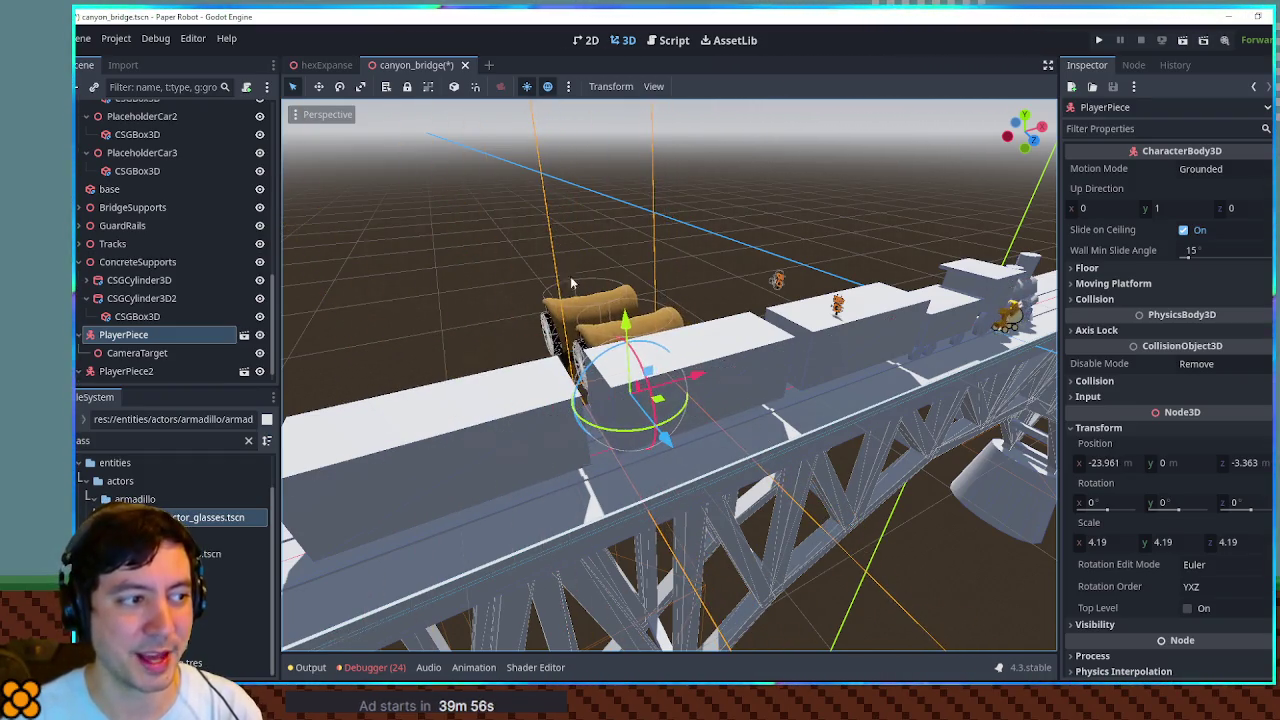
drag(590, 315, 708, 354)
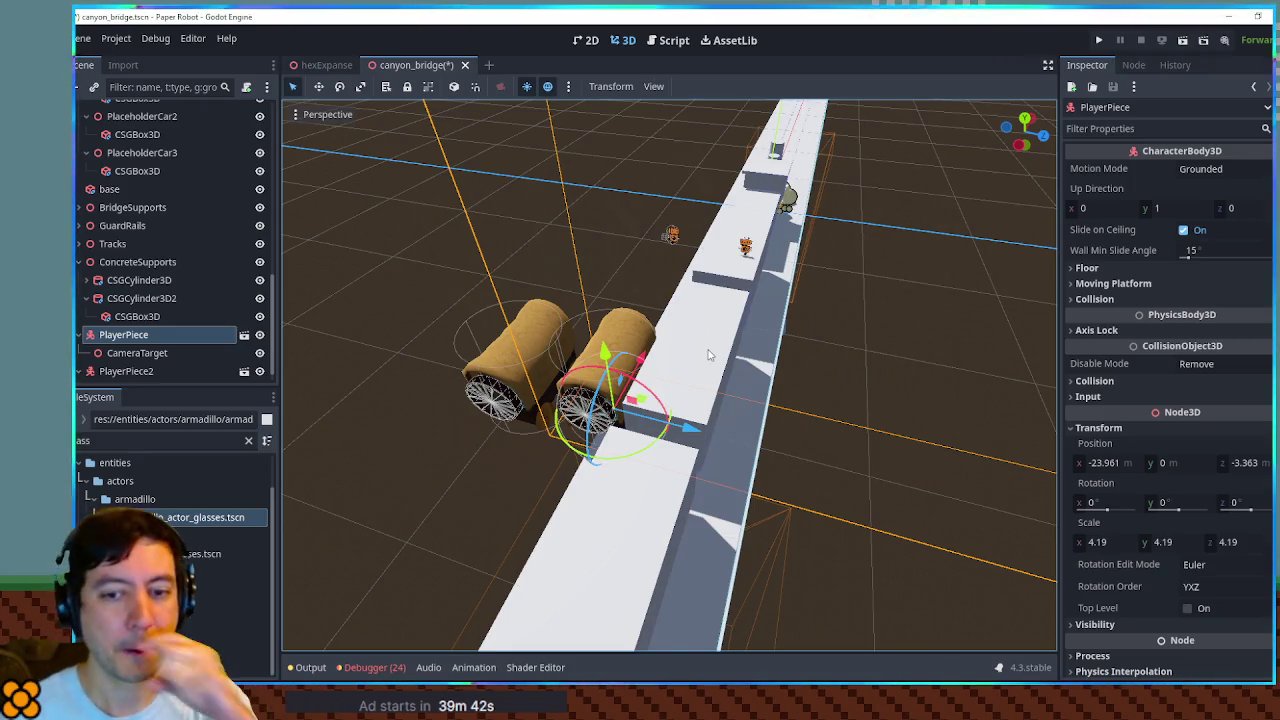
mouse_move(882, 345)
mouse_down()
mouse_move(818, 343)
mouse_move(784, 358)
mouse_move(1010, 348)
mouse_move(1045, 342)
mouse_move(1050, 315)
mouse_up()
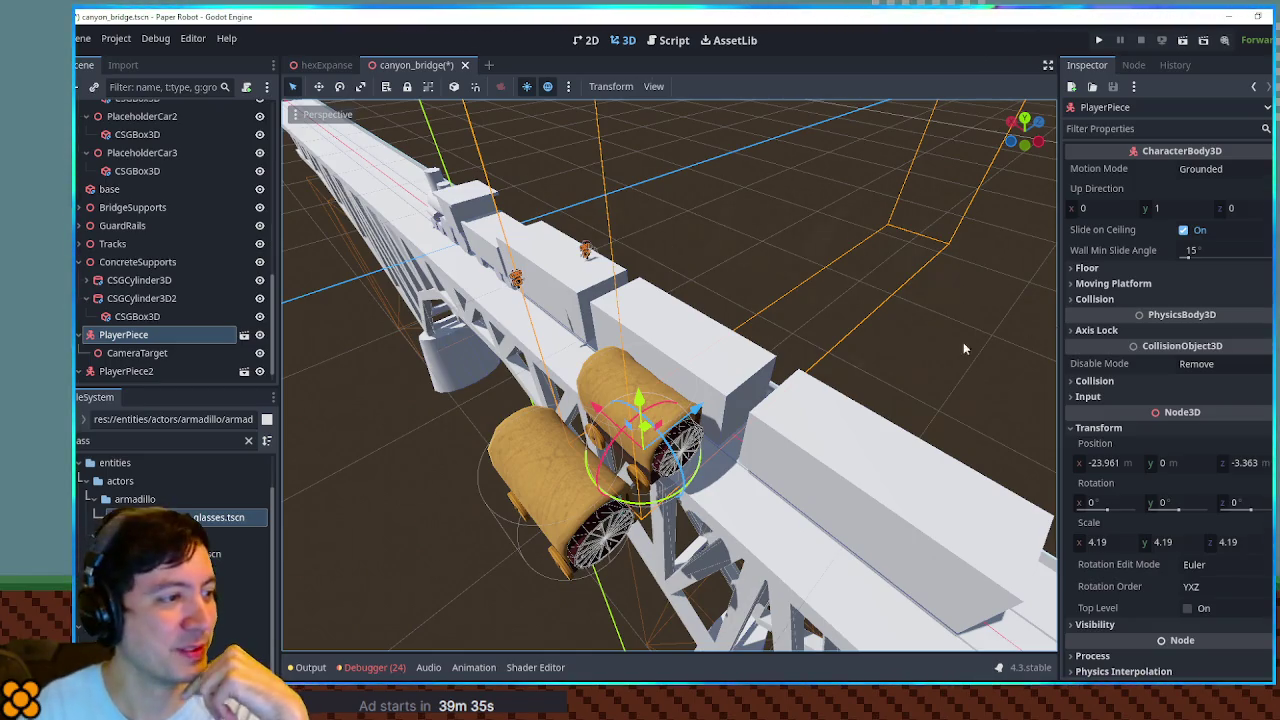
mouse_move(896, 357)
mouse_down()
mouse_move(1014, 350)
mouse_move(840, 349)
mouse_move(1045, 340)
mouse_move(970, 348)
mouse_up()
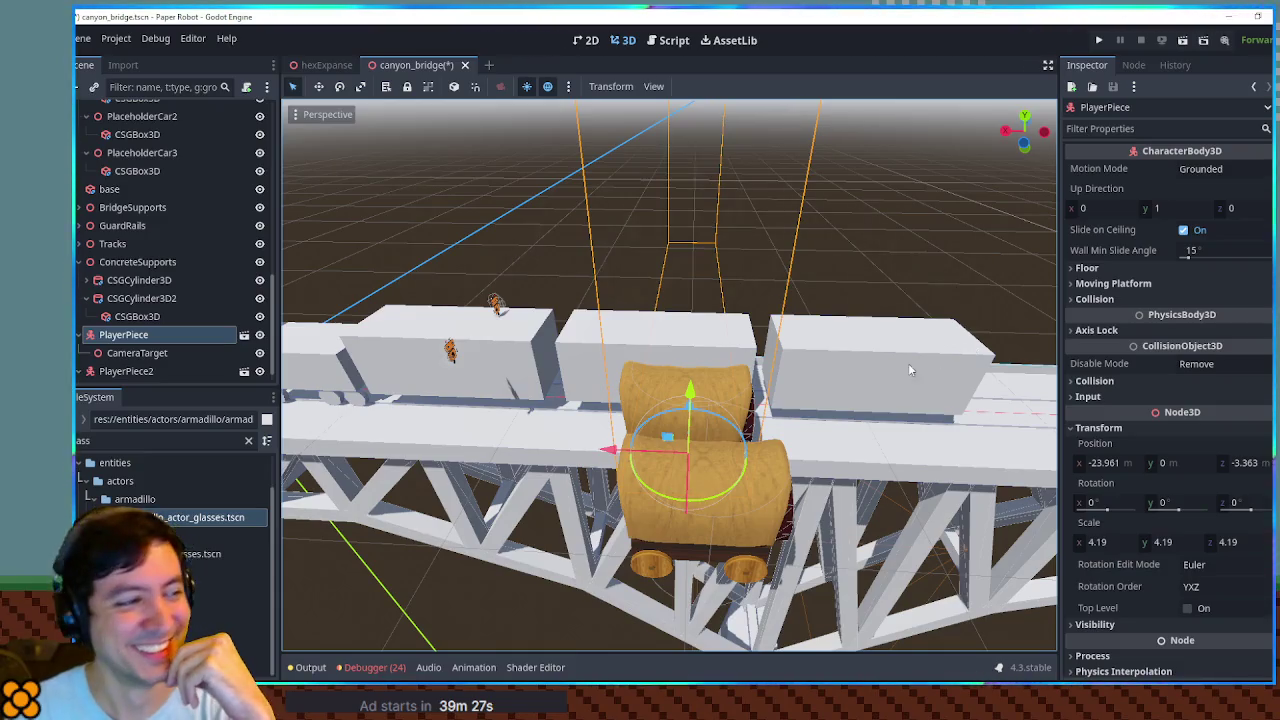
mouse_move(597, 453)
mouse_down()
mouse_move(400, 455)
mouse_move(590, 440)
mouse_move(453, 432)
mouse_move(615, 435)
mouse_move(585, 440)
mouse_move(514, 388)
mouse_move(430, 410)
mouse_move(459, 402)
mouse_move(415, 427)
mouse_move(463, 416)
mouse_up()
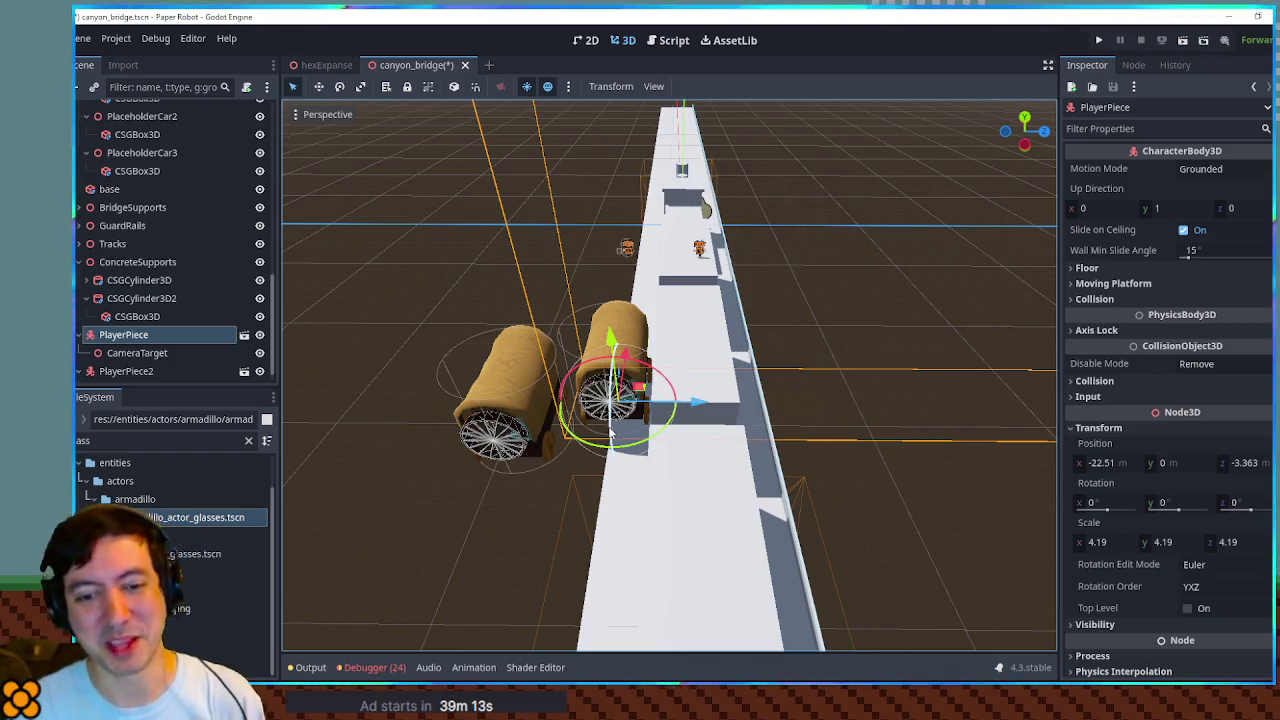
drag(608, 438, 430, 383)
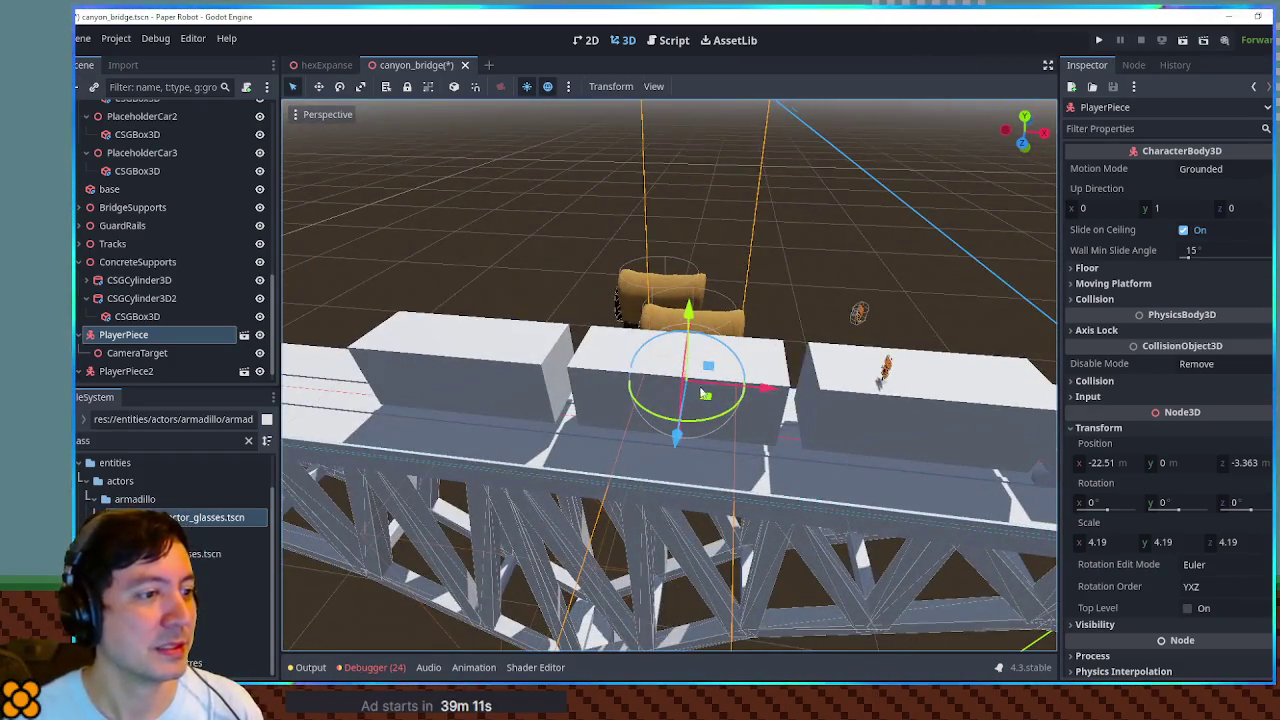
mouse_move(772, 391)
mouse_down()
mouse_move(944, 391)
mouse_move(505, 385)
mouse_move(582, 389)
mouse_move(544, 410)
mouse_move(531, 398)
mouse_up()
click(505, 385)
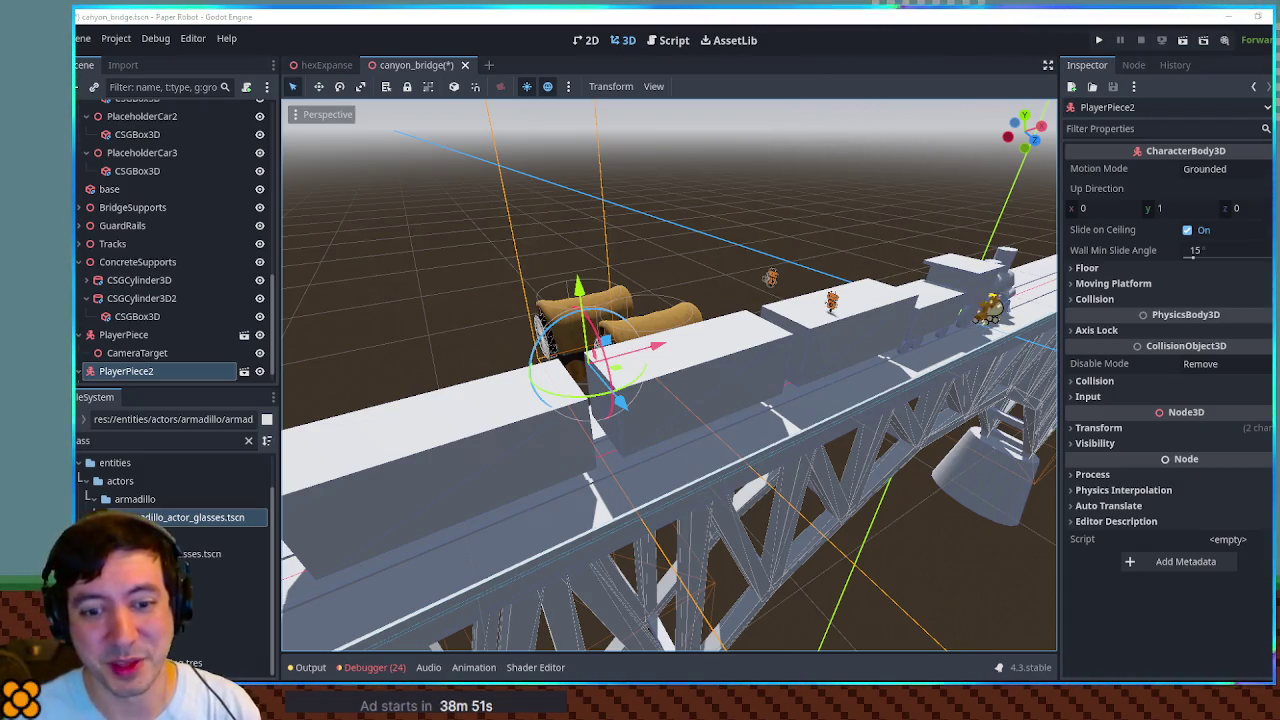
Inspect the second wagon, PlayerPiece2, then save canyon_bridge.tscn with the repositioned wagons.
key(f)
mouse_move(672, 246)
mouse_down()
mouse_move(723, 194)
mouse_move(706, 203)
mouse_move(913, 210)
mouse_move(790, 208)
mouse_up()
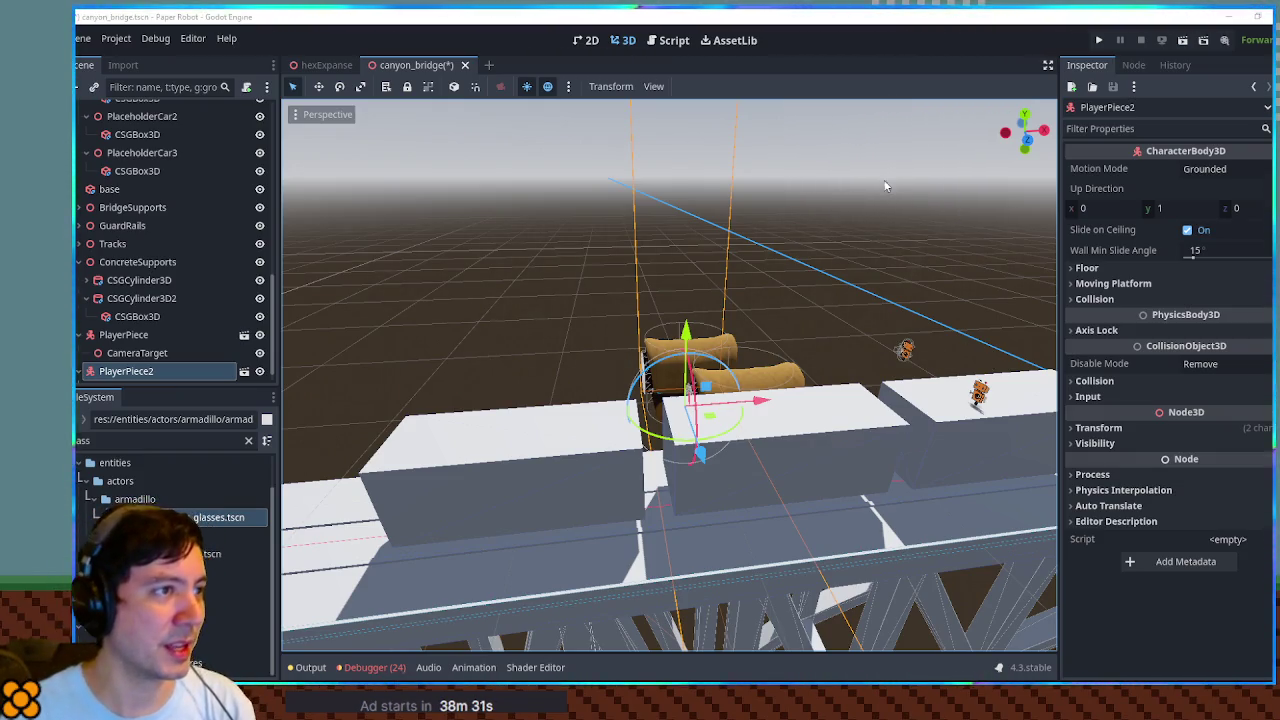
click(667, 40)
key(ctrl+s)
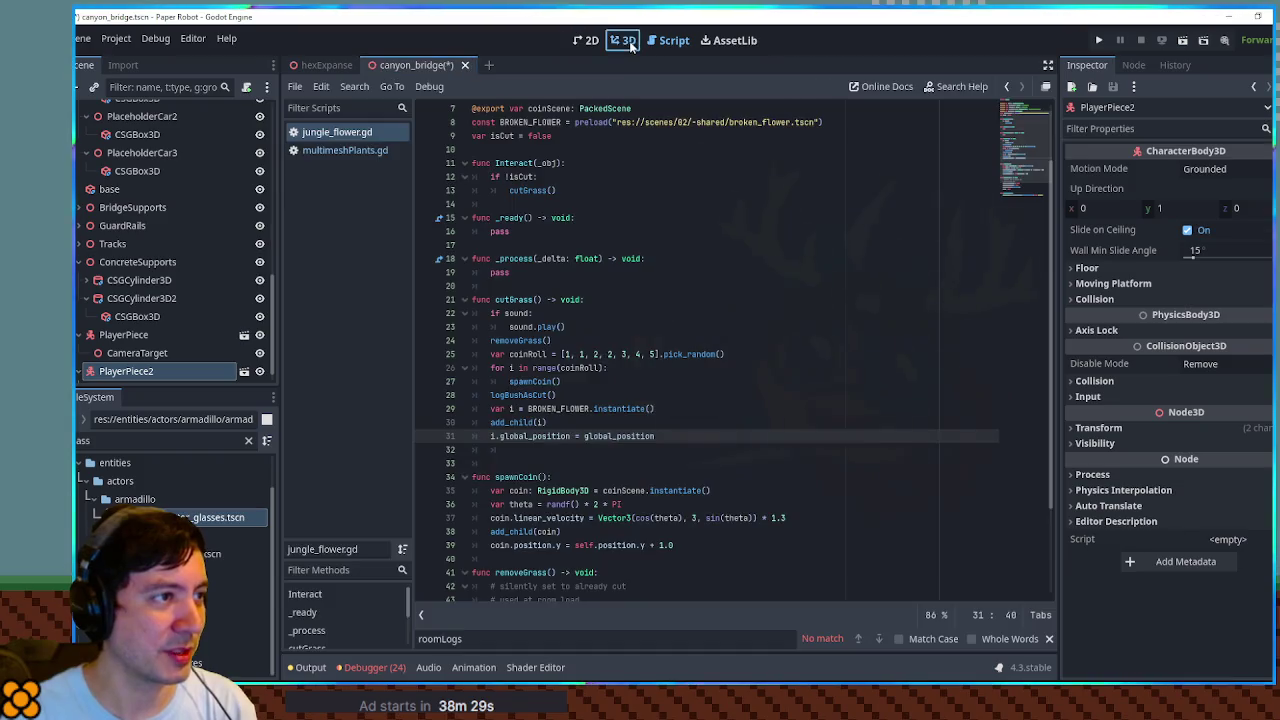
key(ctrl+F2)
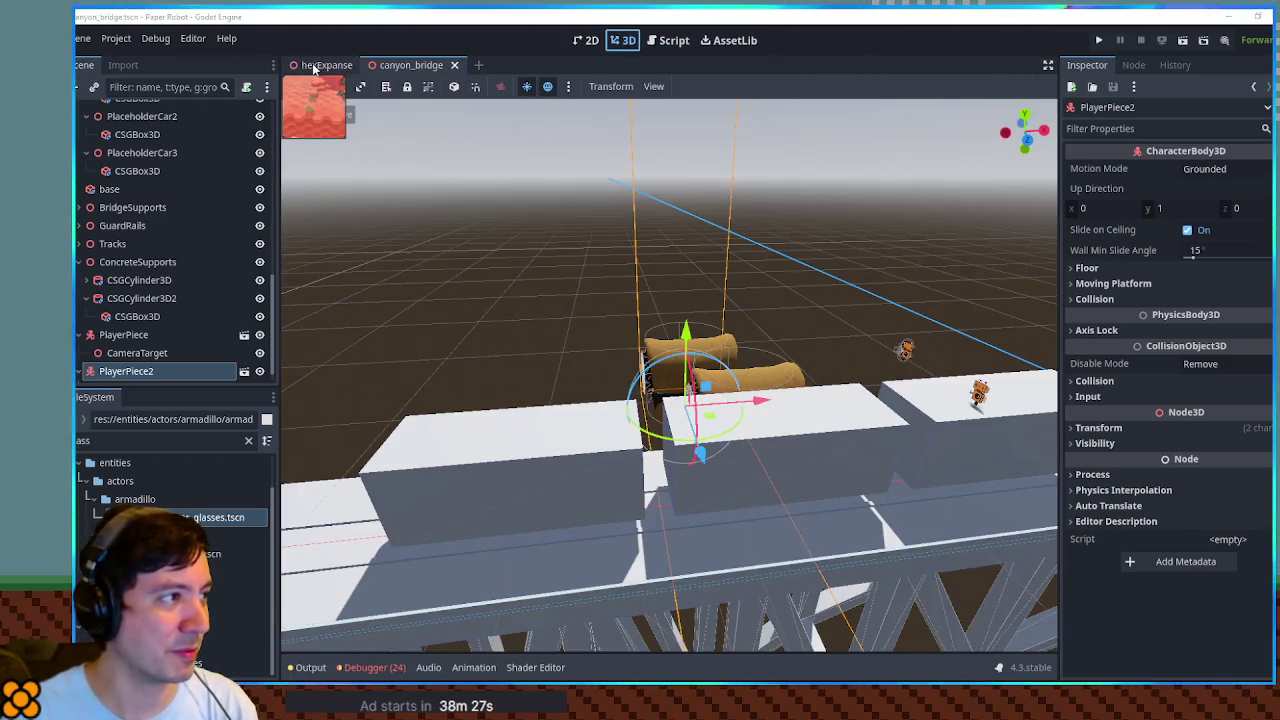
Switch to the hexExpanse scene and fly over the canyon bridge toward the player piece.
click(316, 66)
key(f)
key(w)
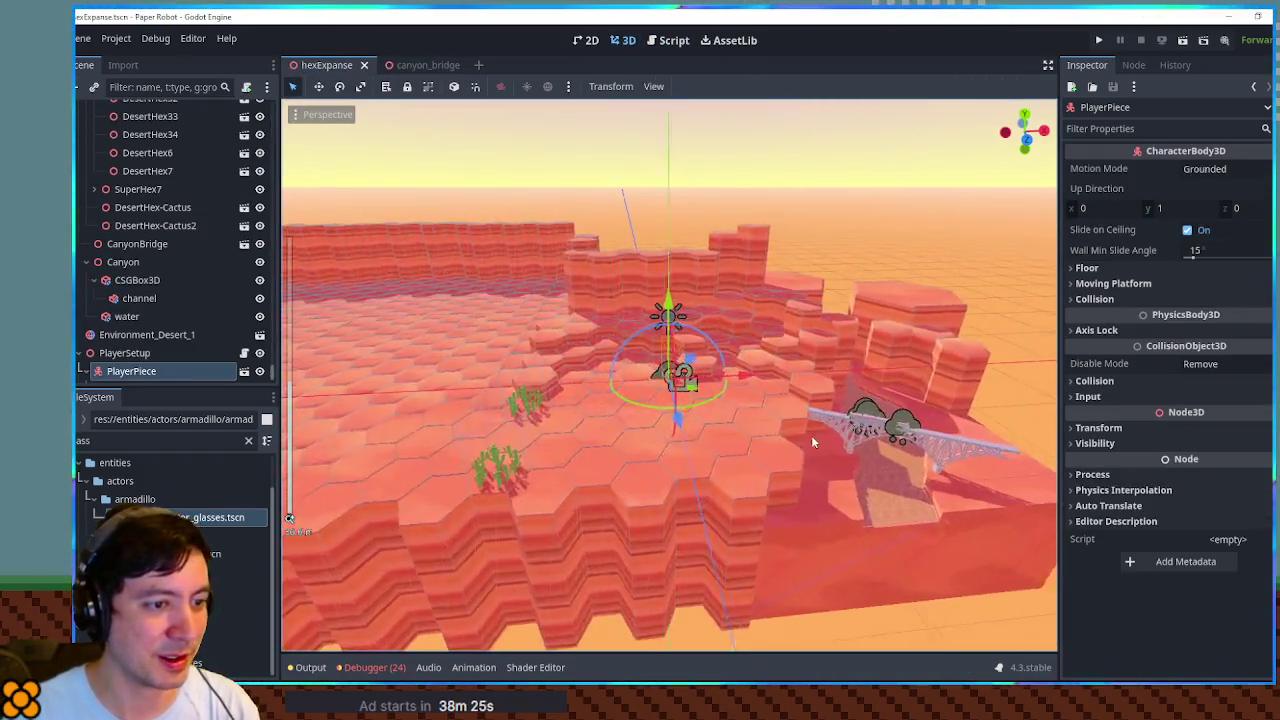
key(w)
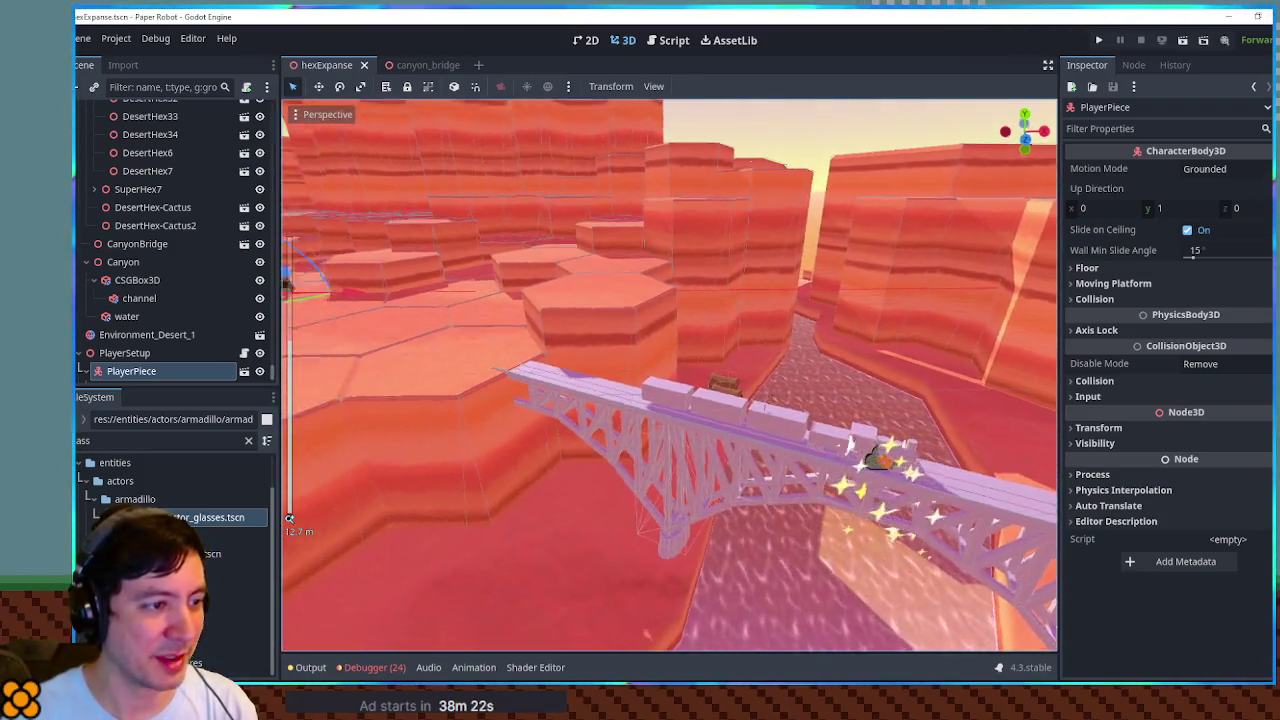
key(s)
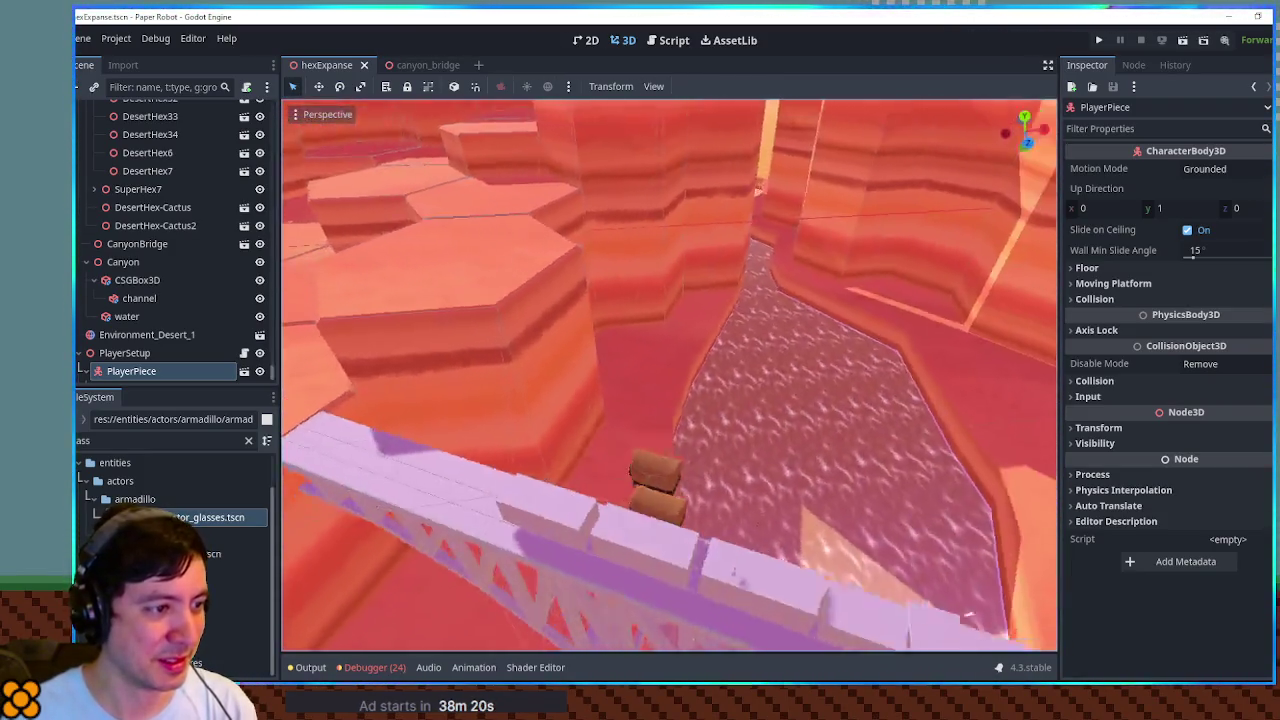
key(w)
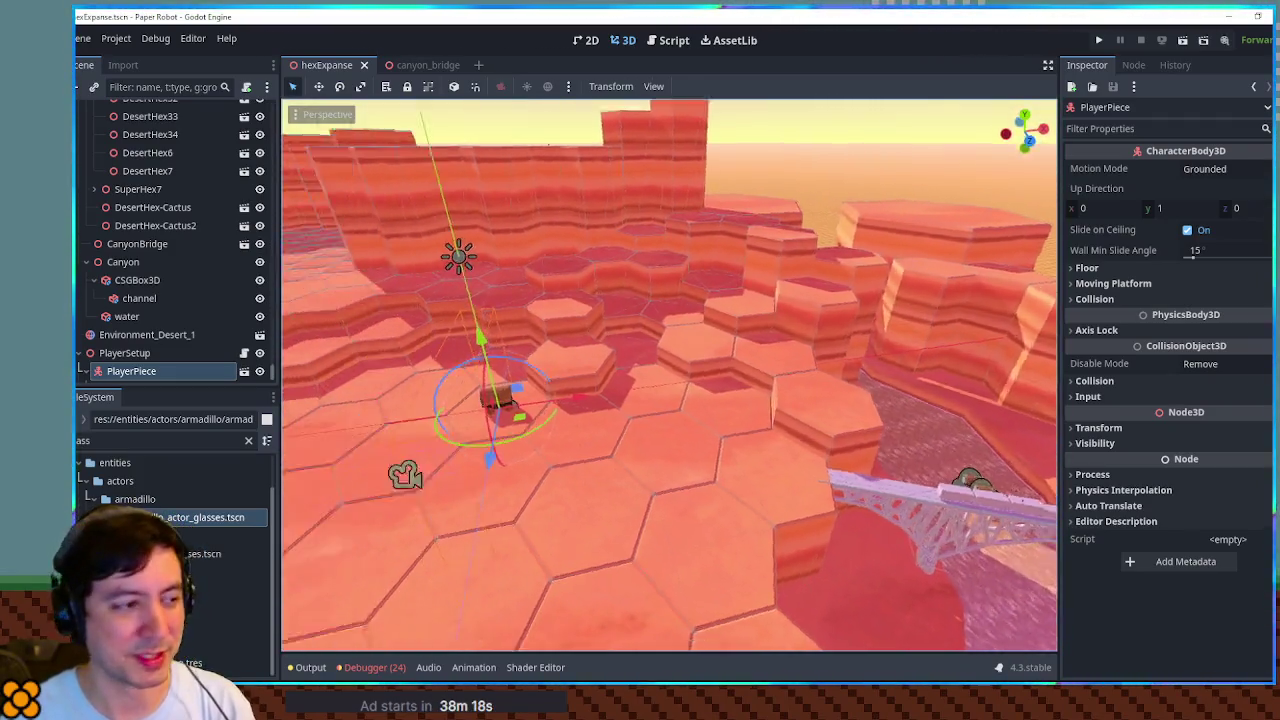
key(q)
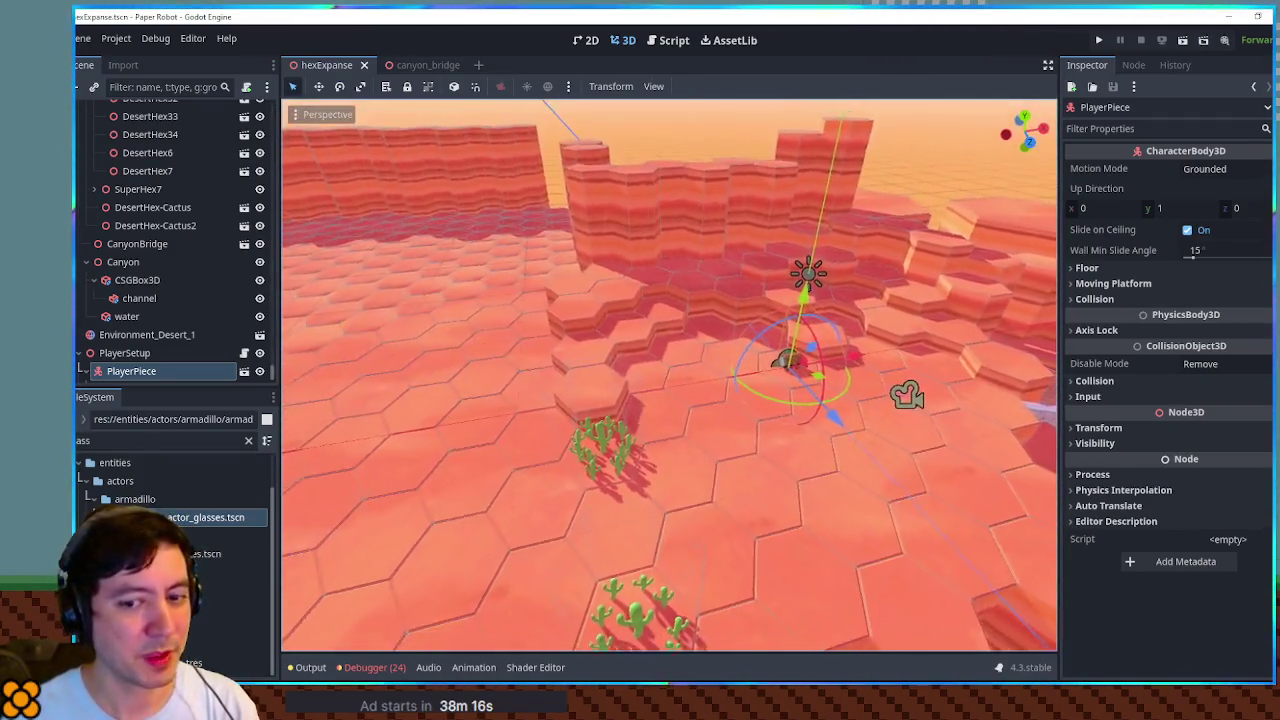
key(e)
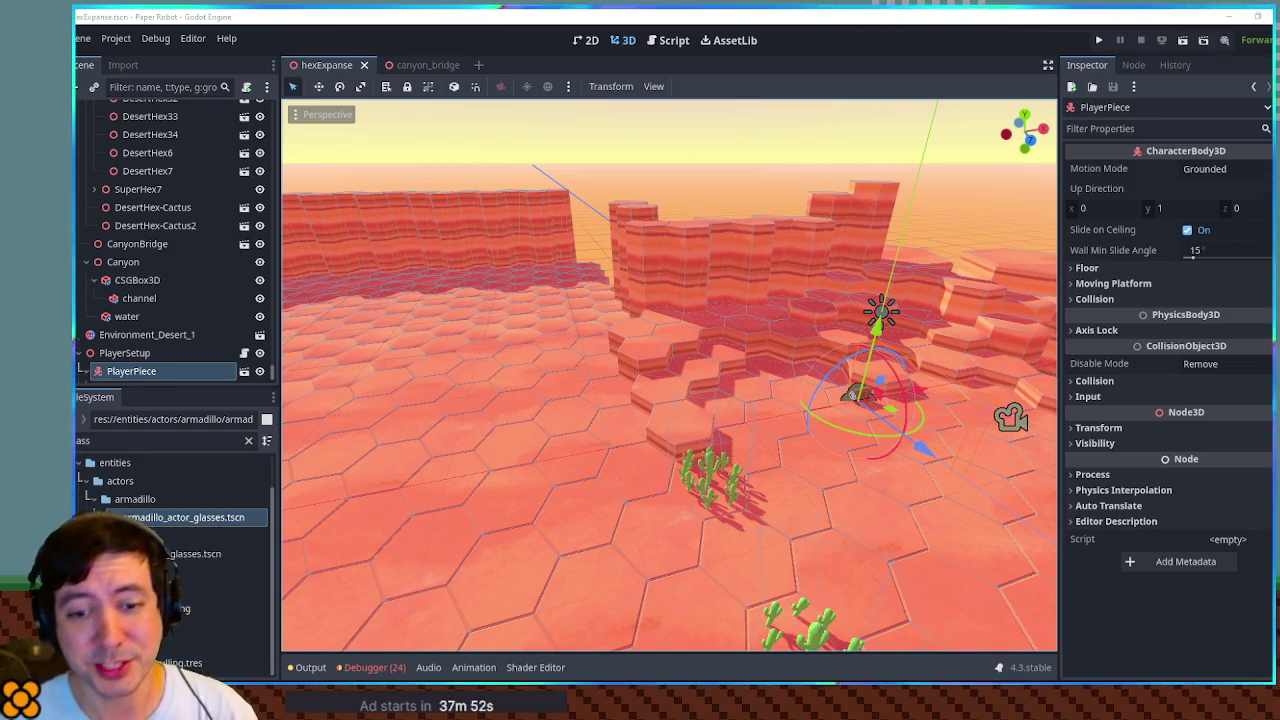
Deselect the player piece and overlook the canyon, bridge and both wagons from above.
key(w)
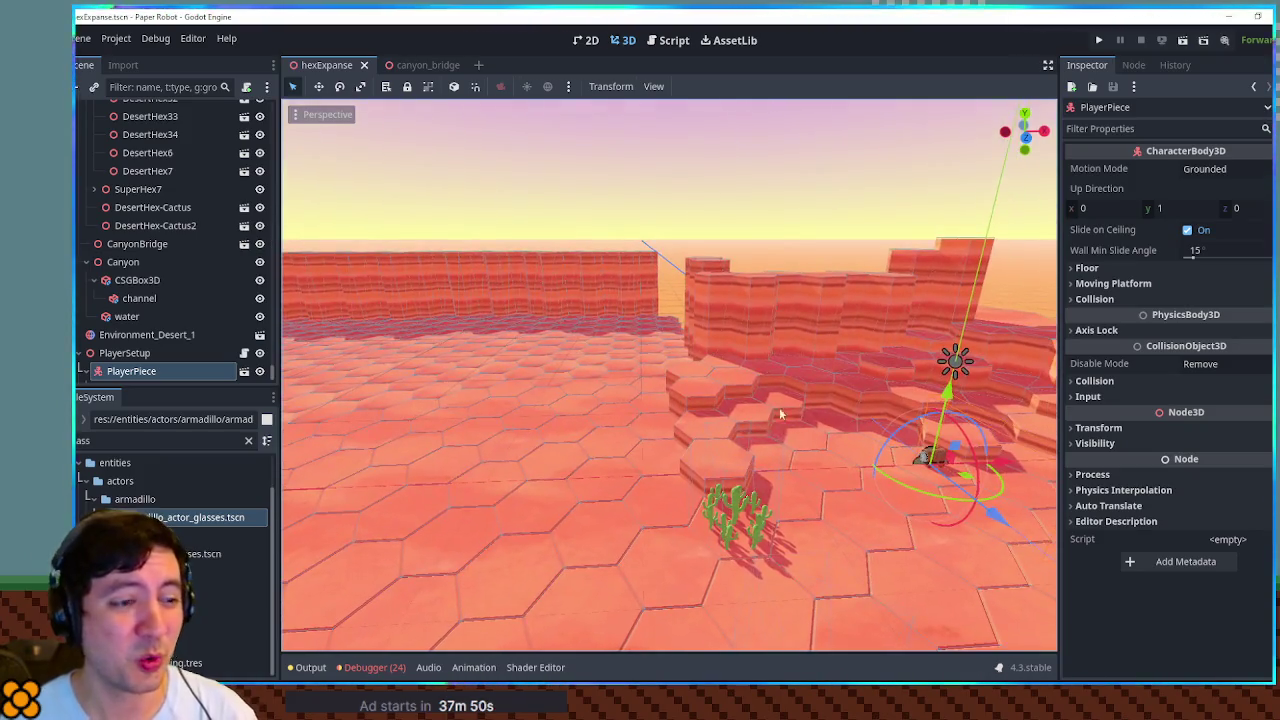
click(790, 180)
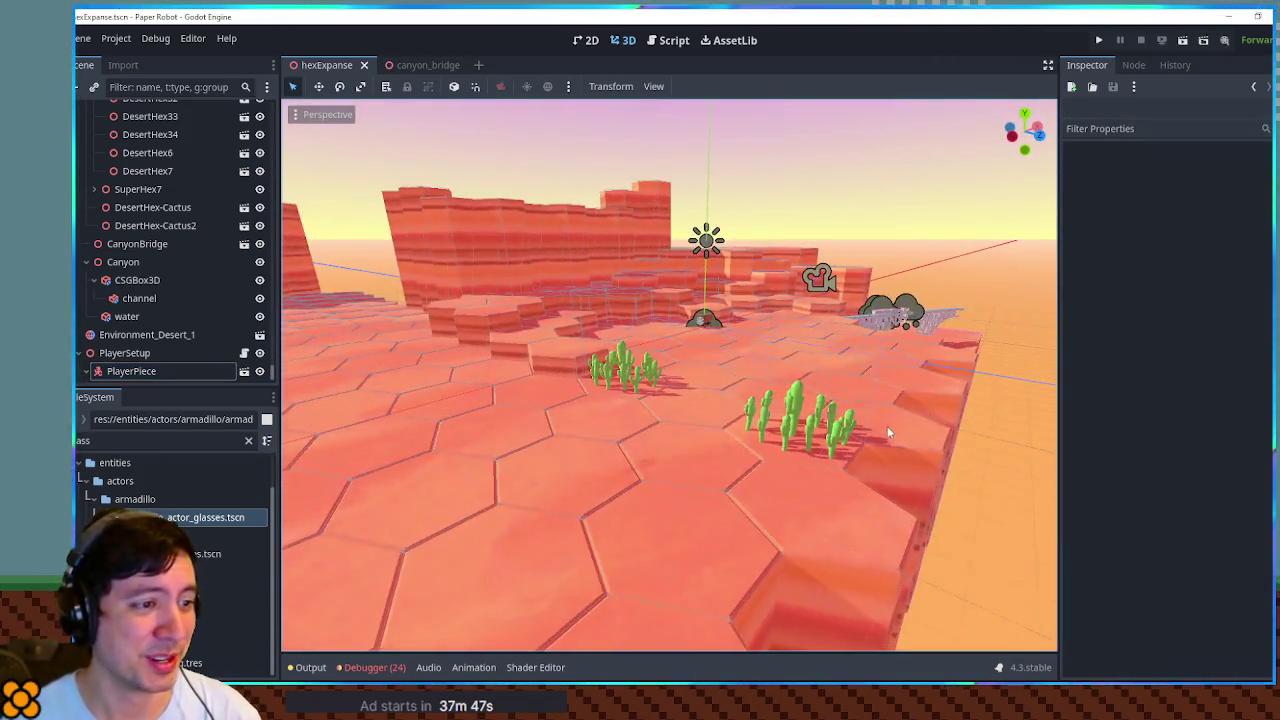
mouse_move(887, 426)
mouse_down()
mouse_move(762, 428)
mouse_move(792, 410)
mouse_move(930, 172)
mouse_up()
drag(899, 228, 814, 313)
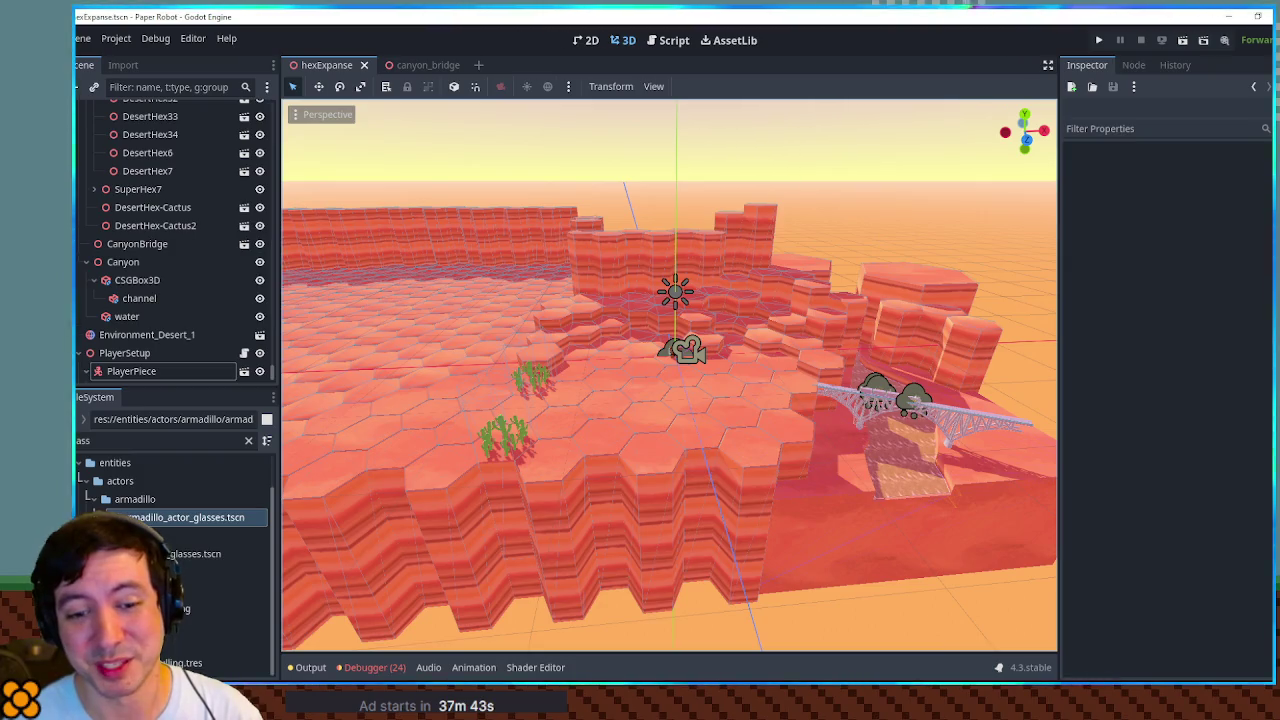